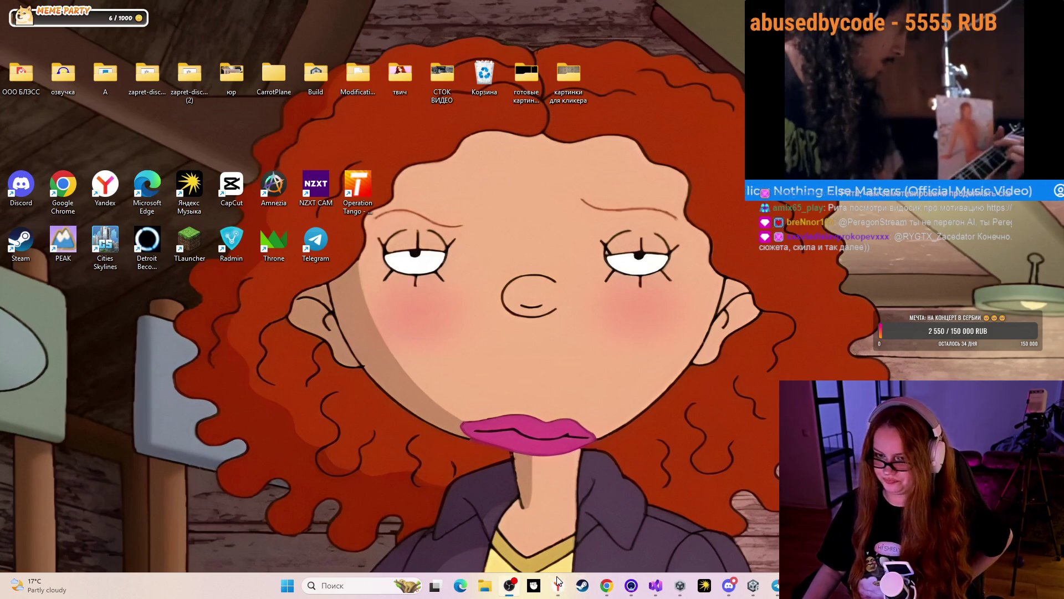
Bring up Chrome with the Unity tutorial episode #14 and open a new blank tab.
left_click(606, 586)
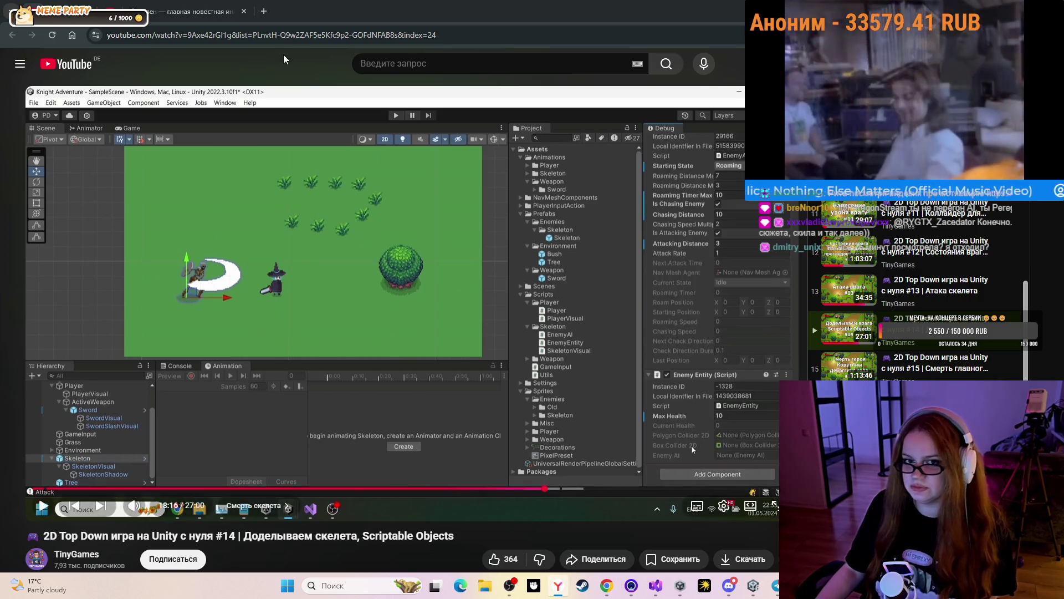
left_click(264, 11)
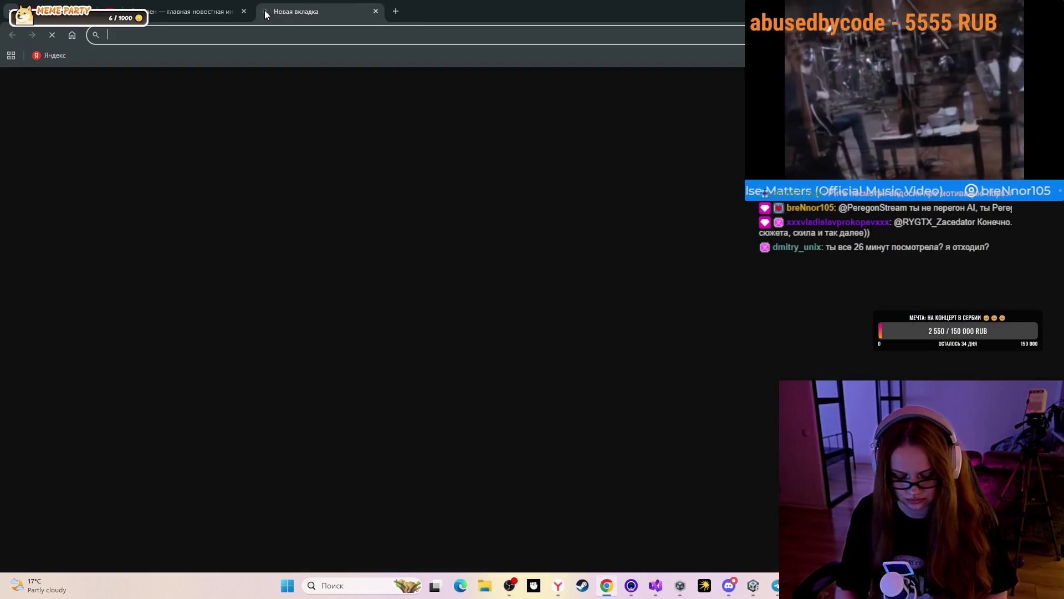
Load the motivation video from the pasted address, watch it, then close its tab.
type("https://www.youtube.com/watch?v=dlWbl3ljPEc")
key("Return")
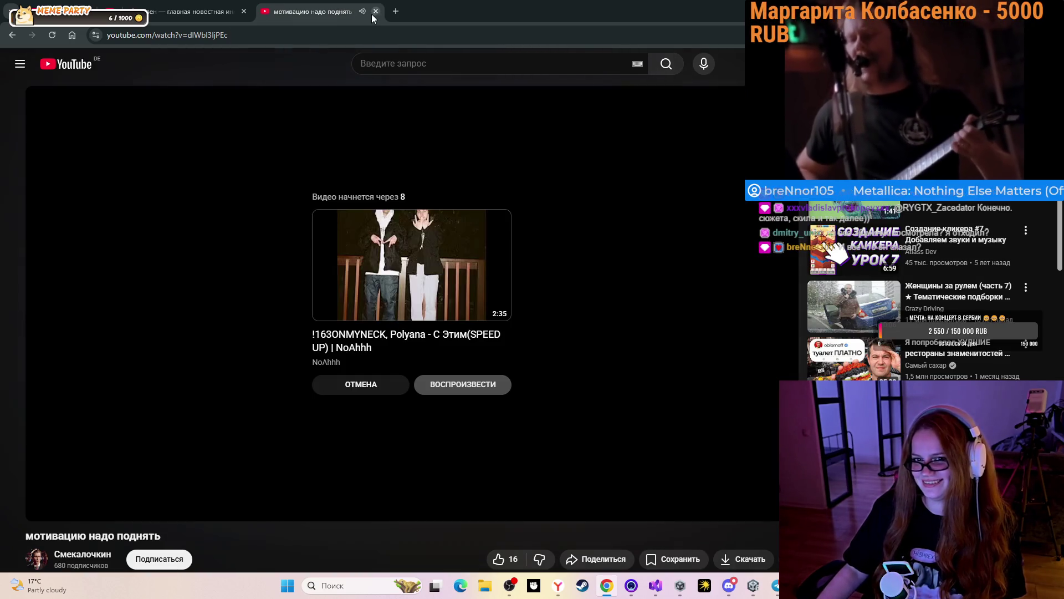
left_click(376, 16)
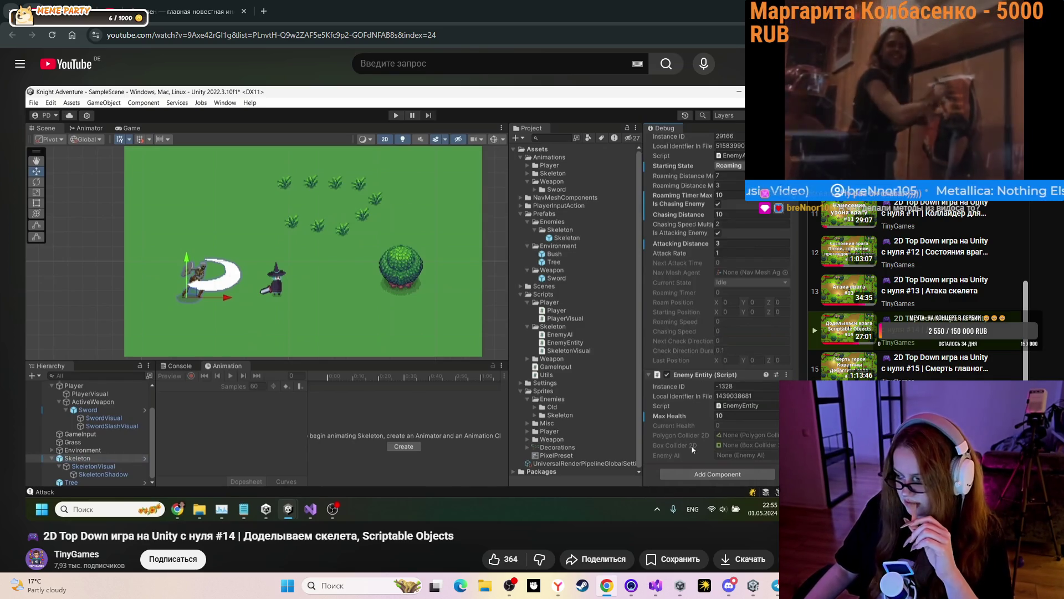
Switch from the browser to the Unity editor and start the clicker game.
key("super+d")
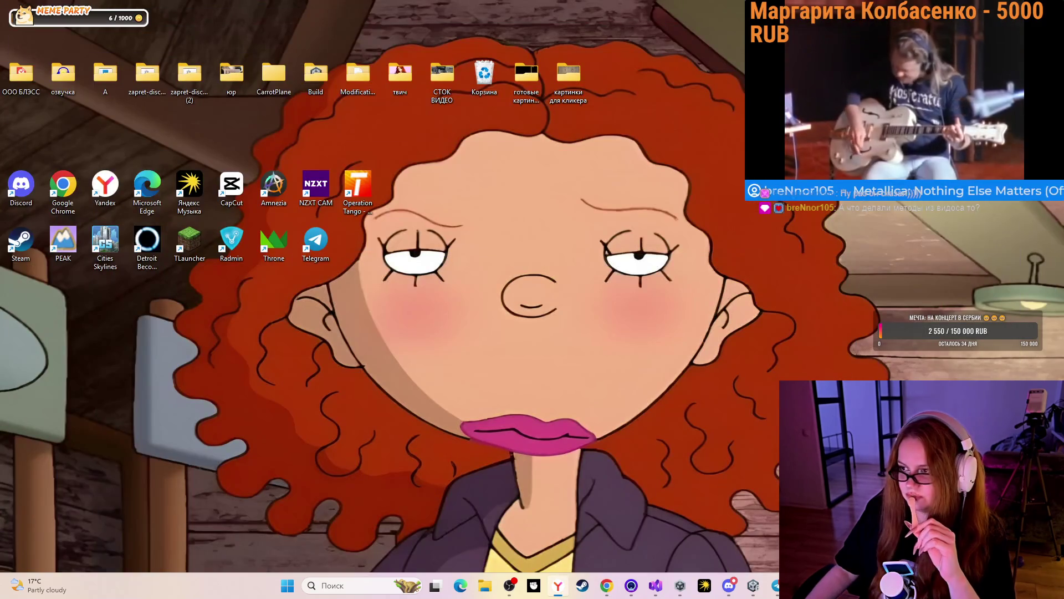
left_click(753, 586)
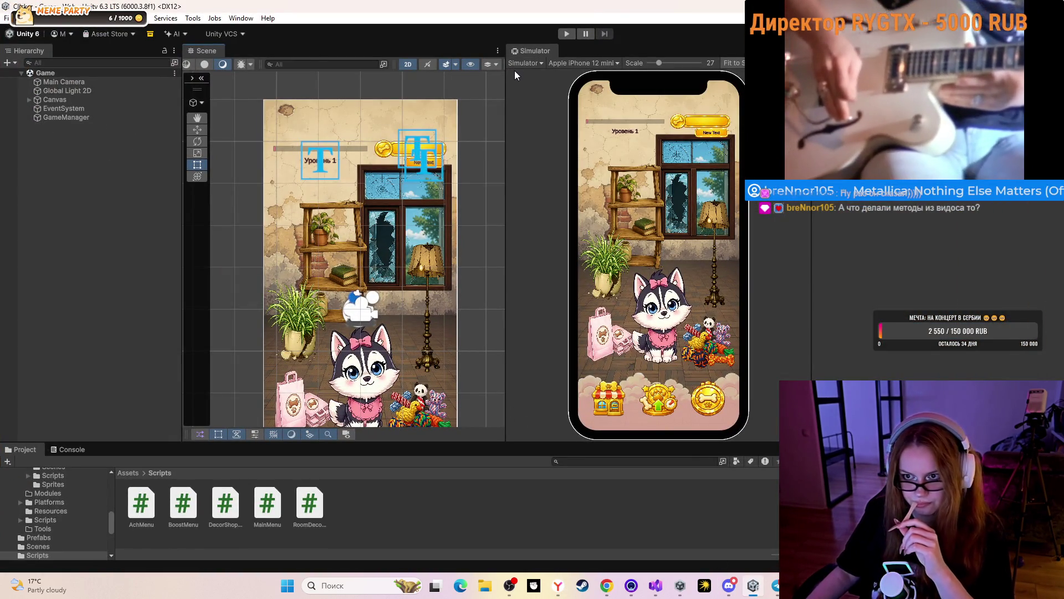
left_click(560, 34)
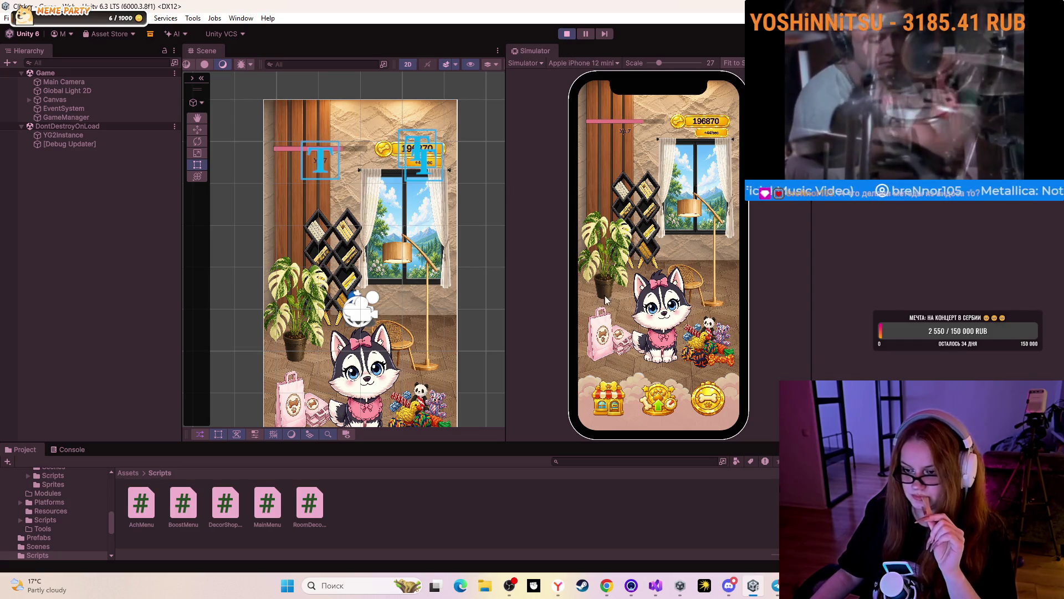
Reset the shop purchases, then buy the striped and grandmother wallpapers.
left_click(619, 408)
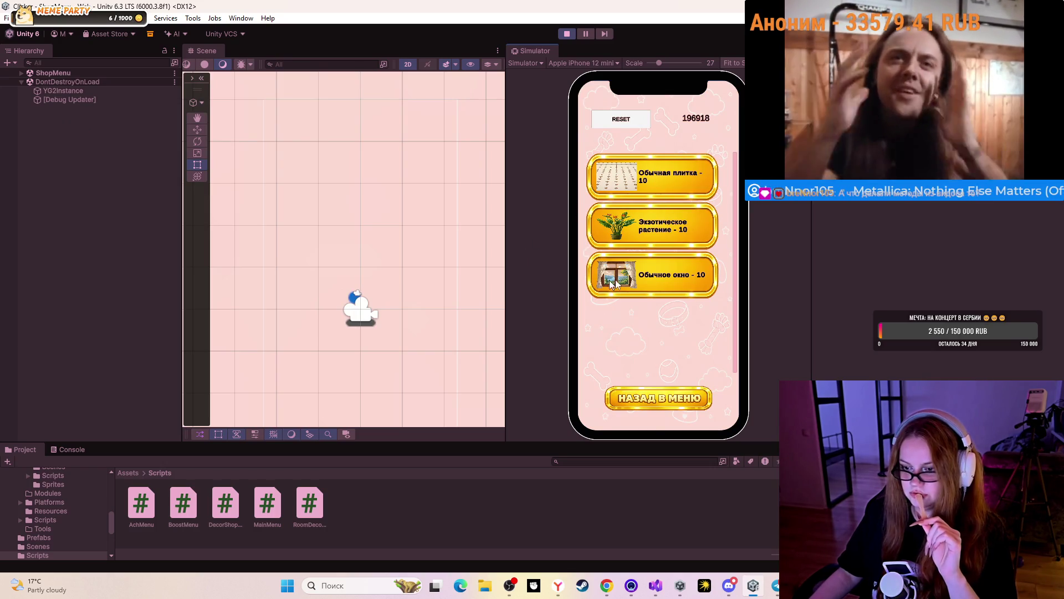
left_click(594, 123)
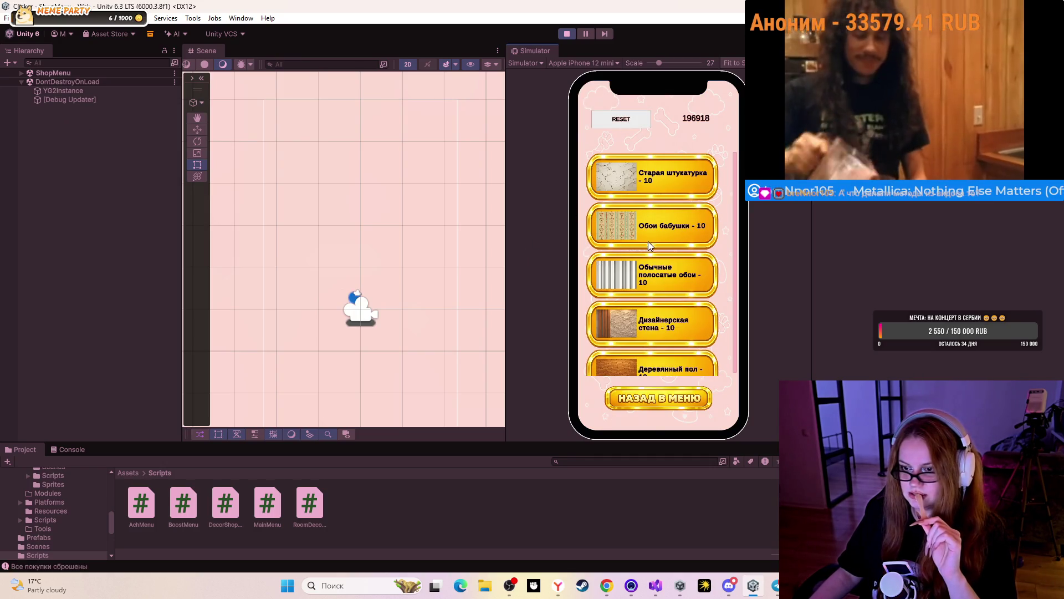
left_click(651, 245)
left_click(653, 246)
left_click(663, 398)
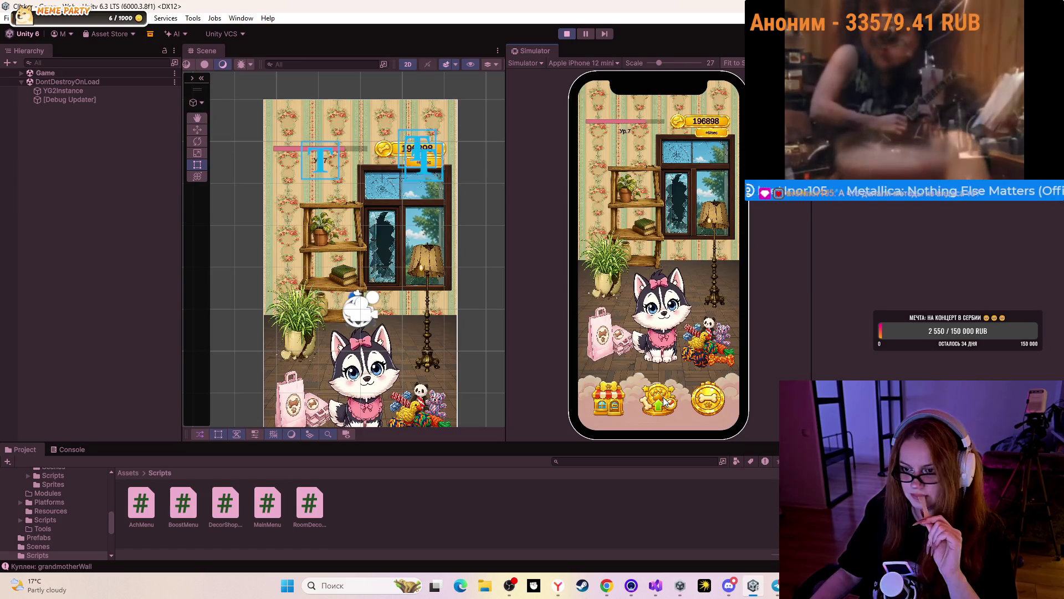
Buy the designer wall, wooden floor and designer floor from the shop.
left_click(598, 394)
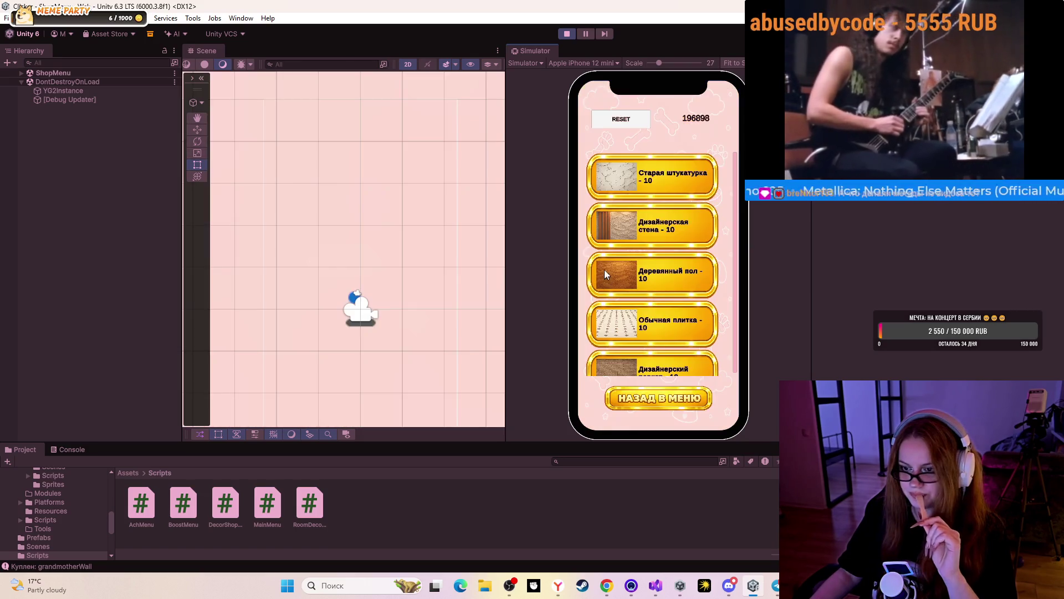
left_click(640, 232)
left_click(653, 223)
left_click(649, 276)
left_click(644, 398)
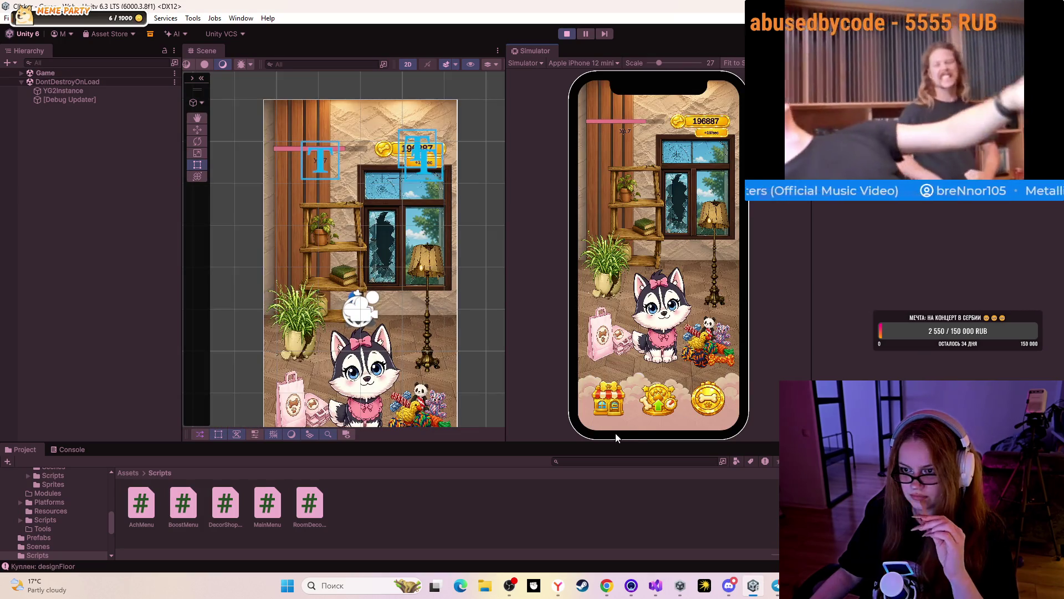
Buy the ordinary flower, unusual palm, ordinary shelf, another decor item and the panoramic window.
left_click(605, 410)
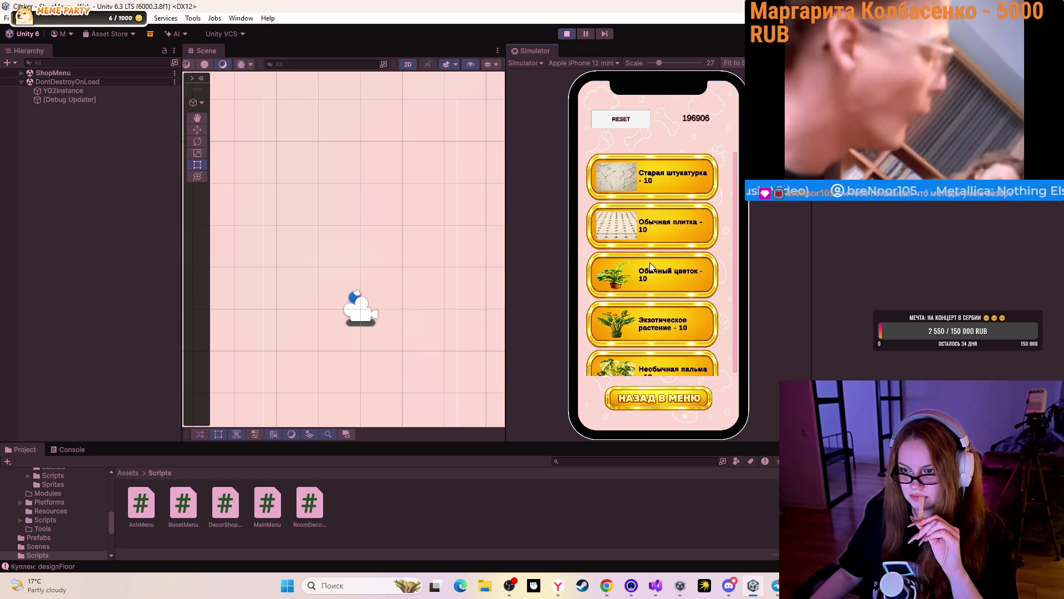
left_click(654, 273)
left_click(646, 395)
left_click(605, 400)
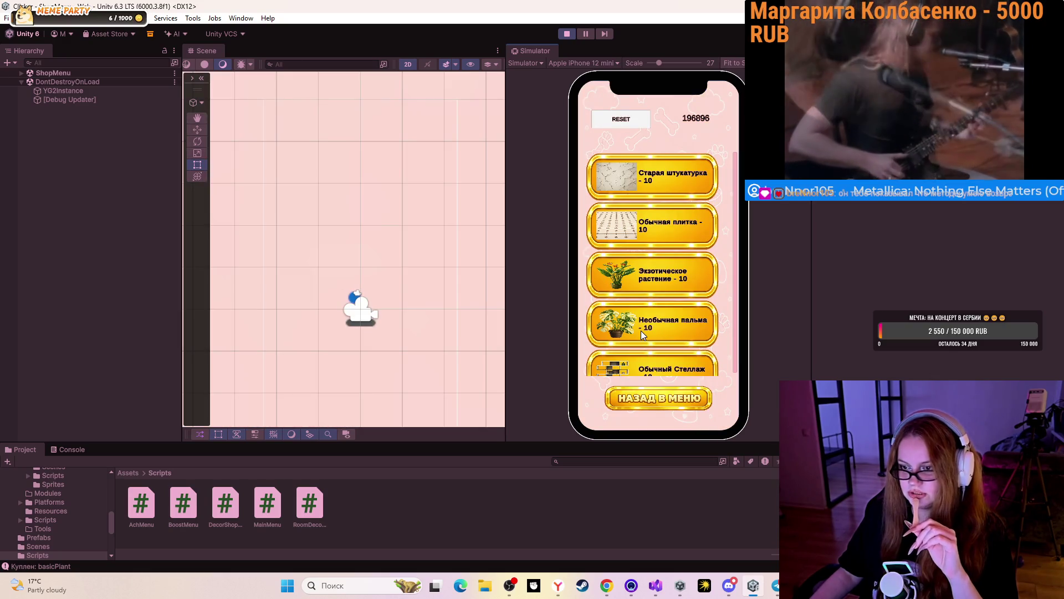
left_click(641, 331)
left_click(641, 331)
left_click(626, 312)
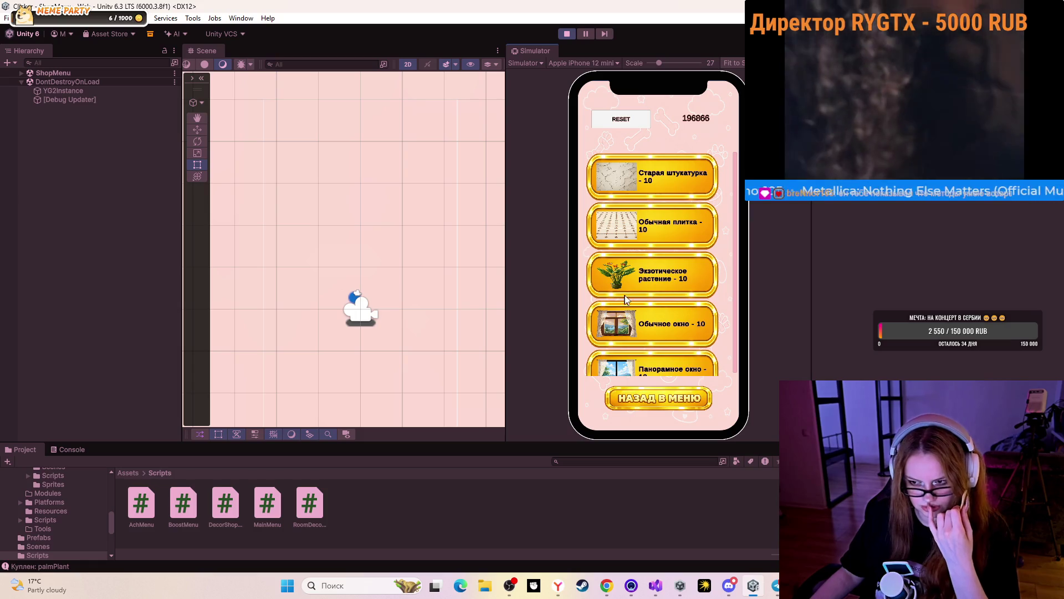
left_click(656, 361)
left_click(641, 397)
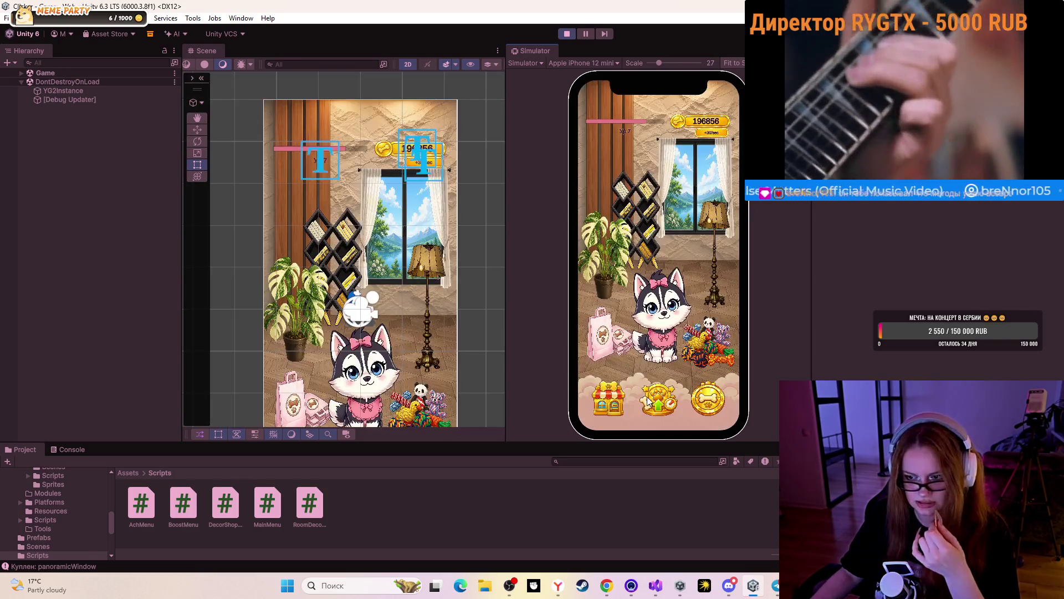
Tap the husky repeatedly to earn coins.
left_click(654, 335)
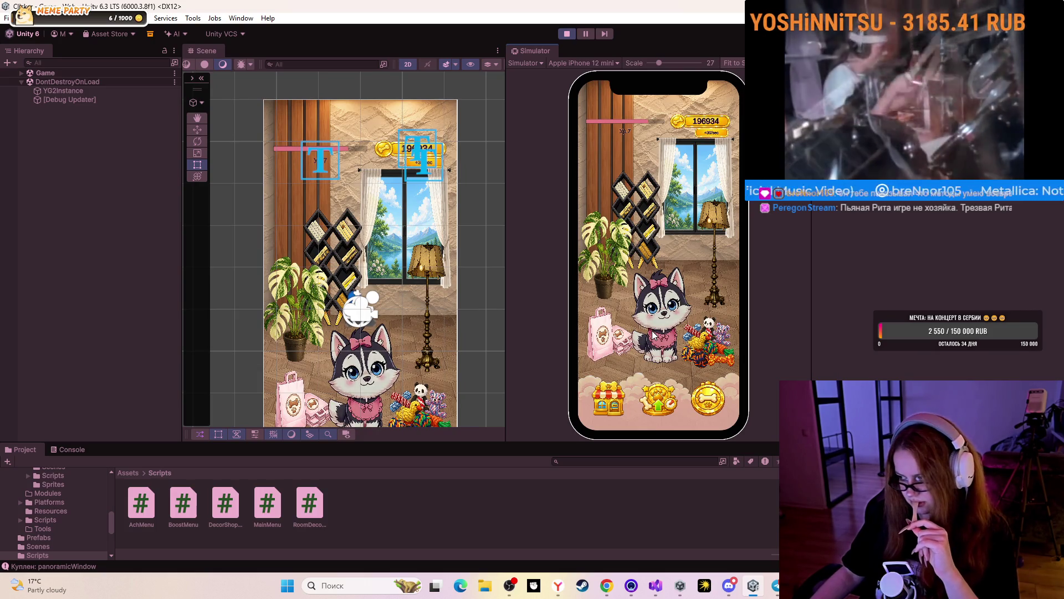
left_click(654, 335)
left_click(656, 342)
left_click(656, 342)
left_click(657, 343)
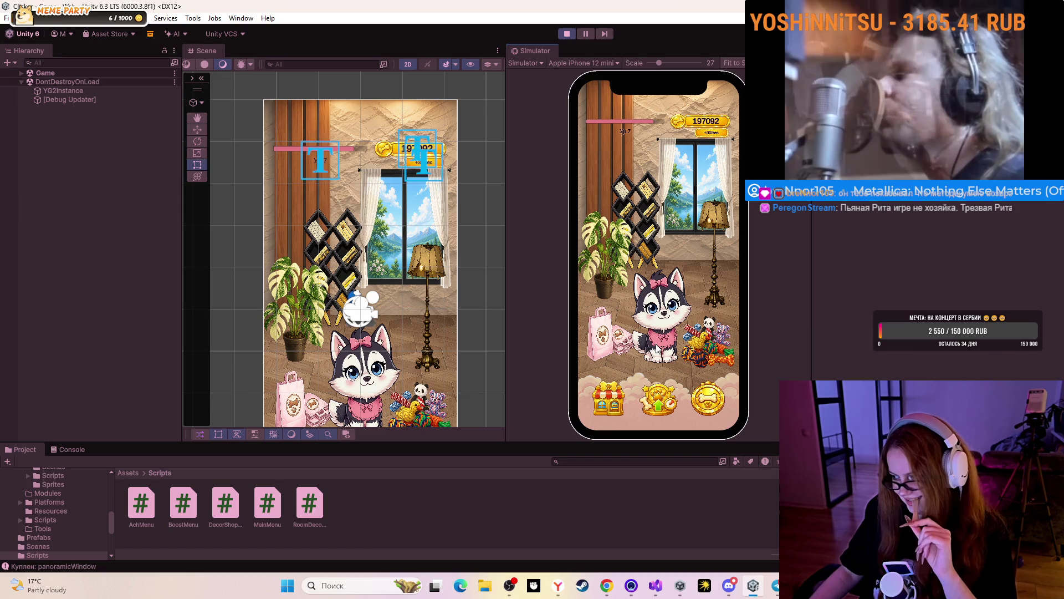
left_click(657, 349)
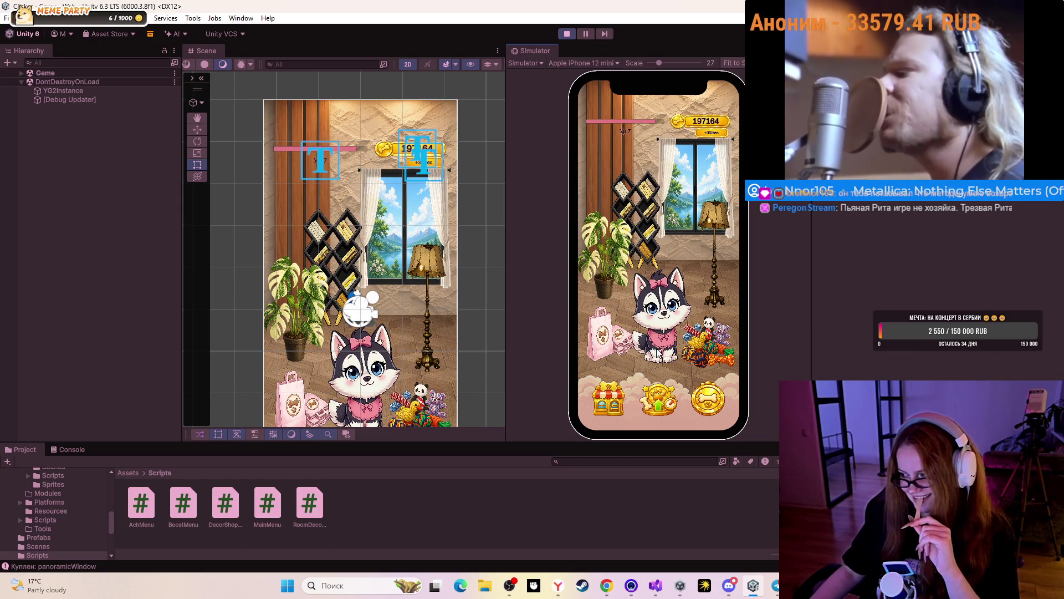
left_click(656, 359)
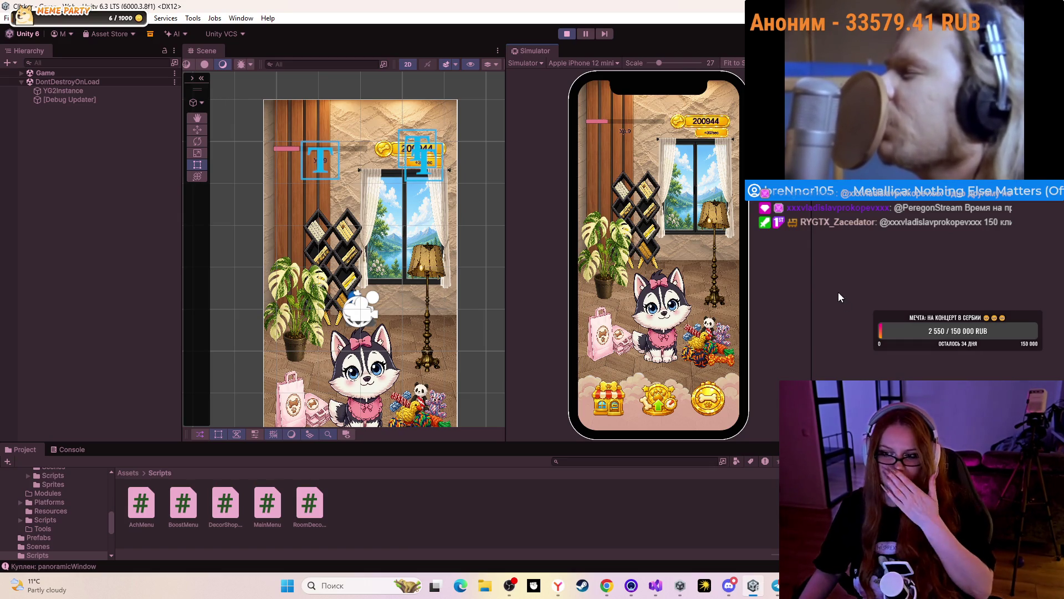
left_click(617, 389)
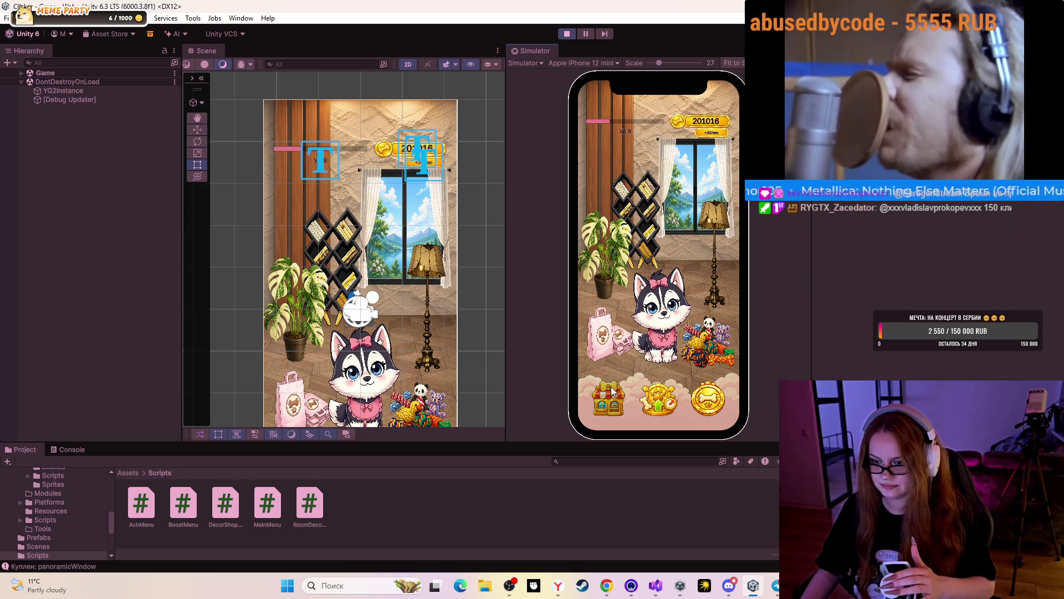
Buy the ordinary window, both lamps, exotic plant, tile floor and old plaster wall.
left_click(665, 280)
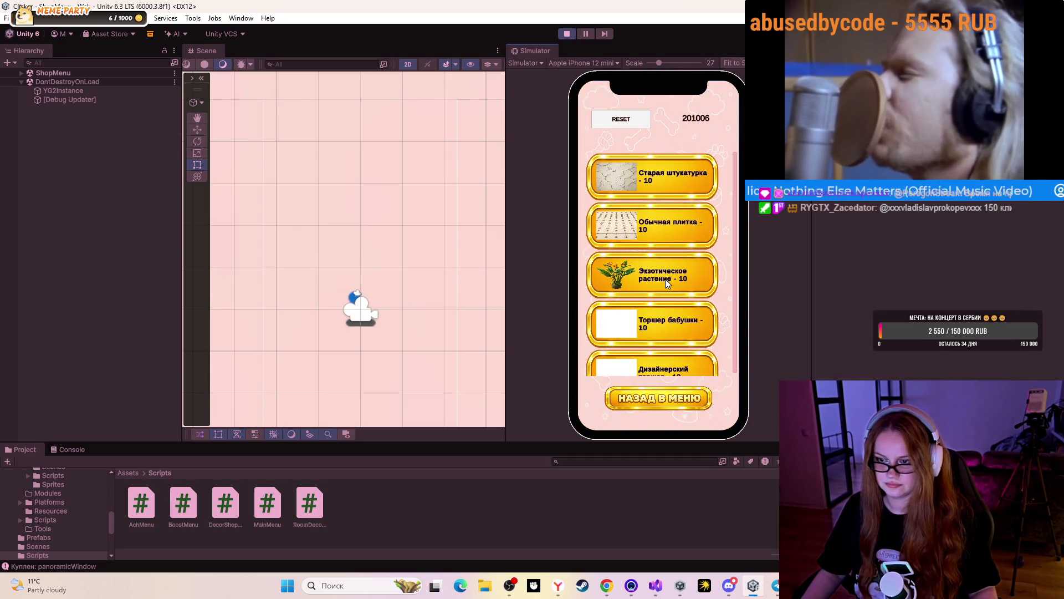
left_click(666, 278)
left_click(665, 278)
left_click(665, 278)
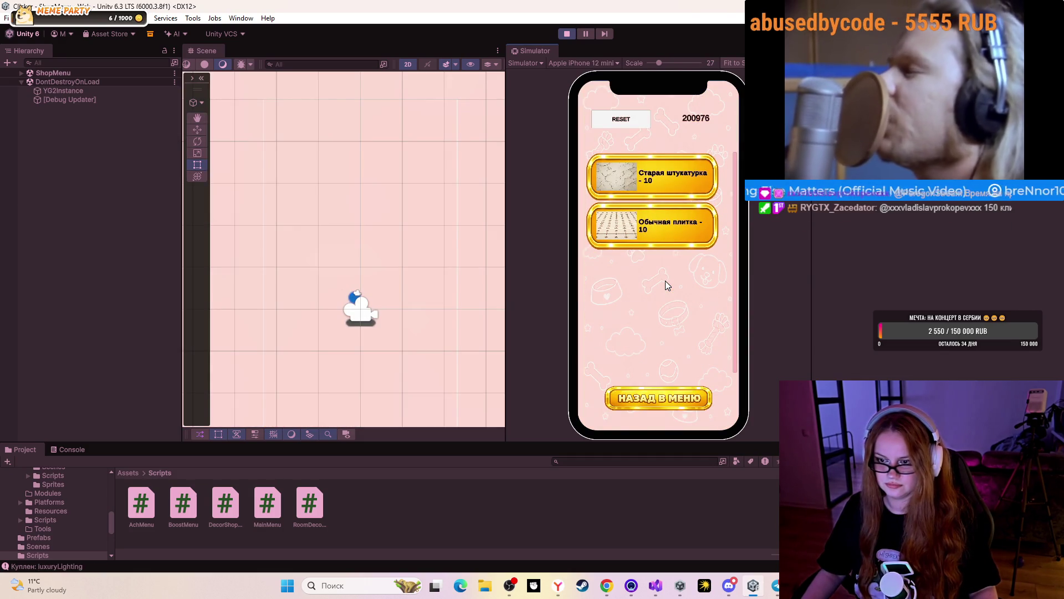
left_click(666, 227)
left_click(665, 183)
left_click(631, 402)
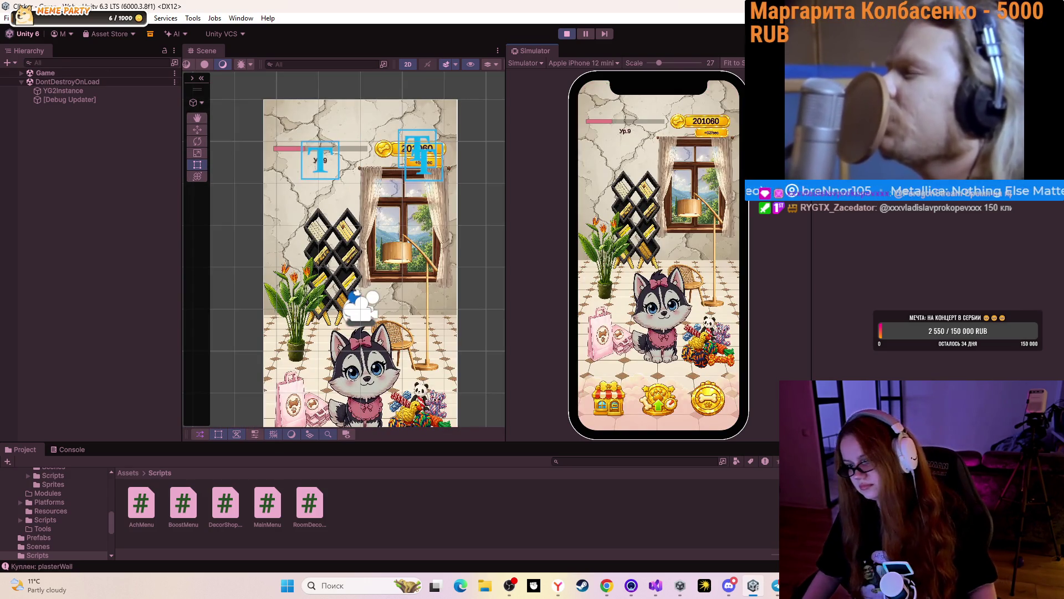
Tap the husky once more, stop the game and close the Unity editor.
left_click(652, 321)
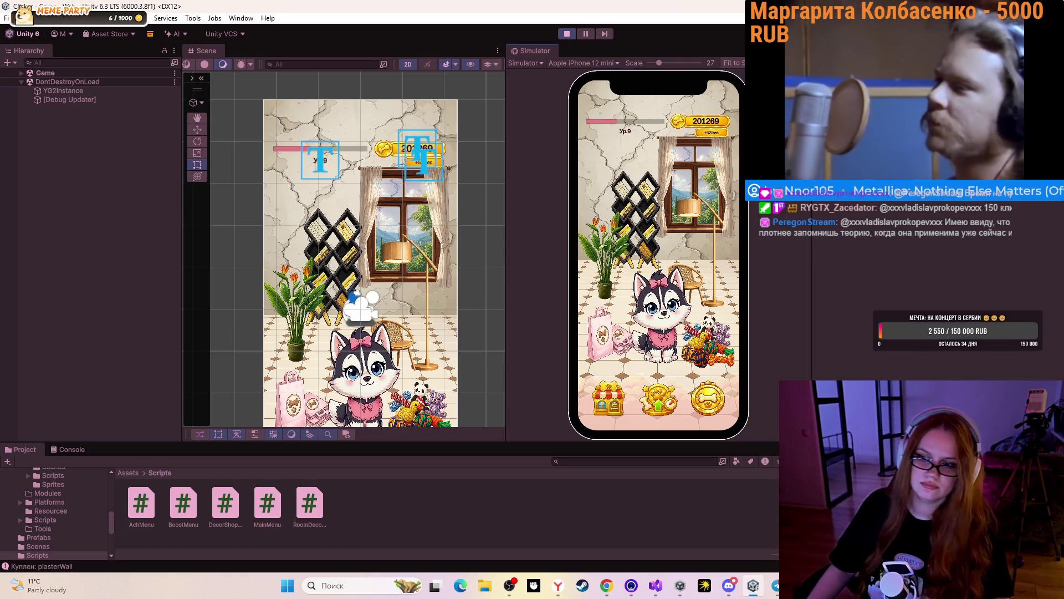
left_click(568, 34)
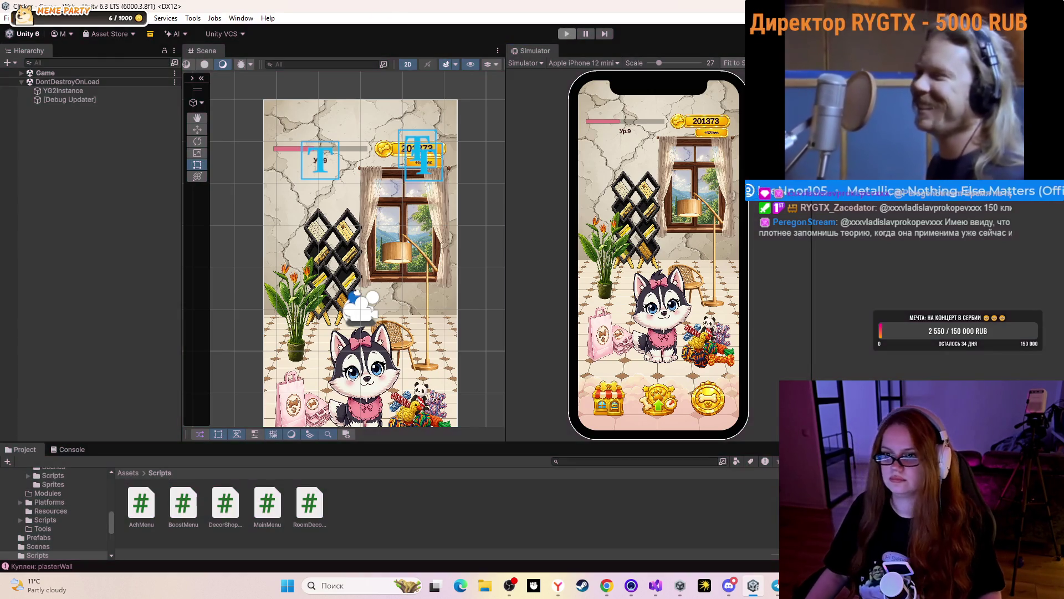
key("alt+F4")
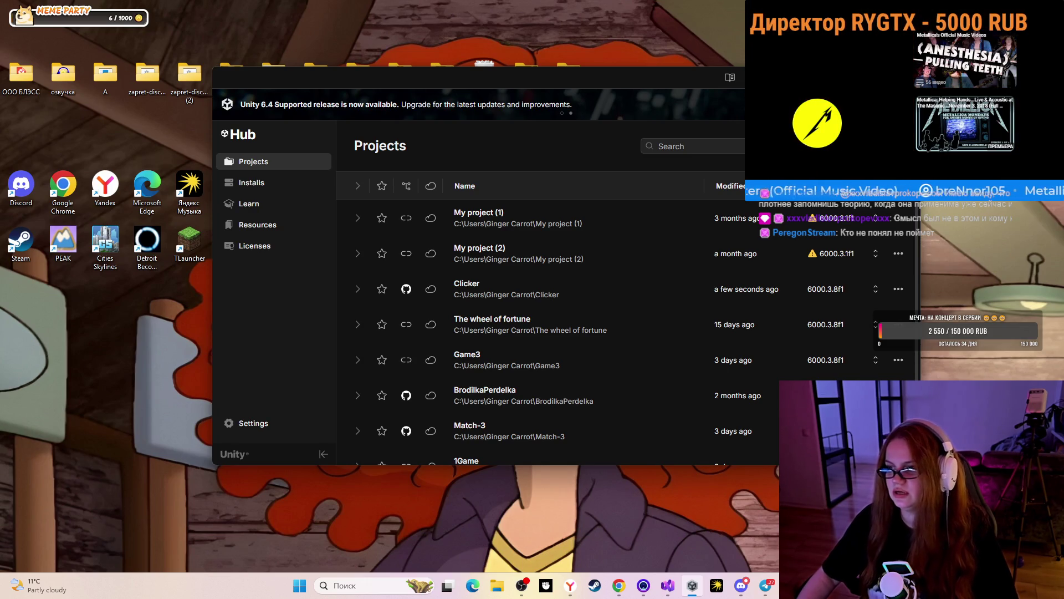
Maximize the Unity Hub window to show the full Projects list.
left_click(884, 77)
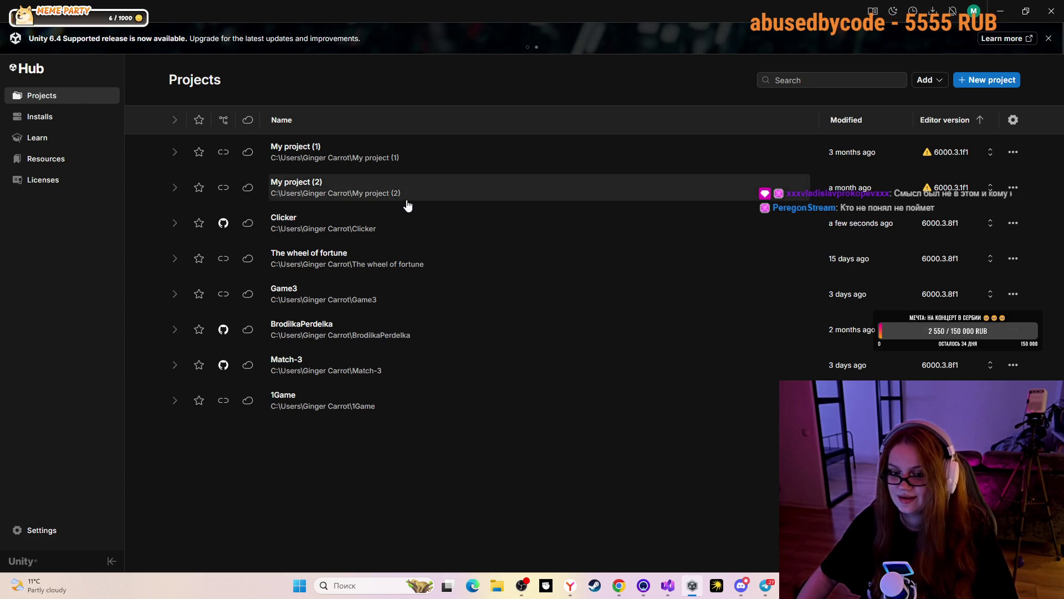
Open the Game3 project from the Unity Hub Projects list.
left_click(335, 287)
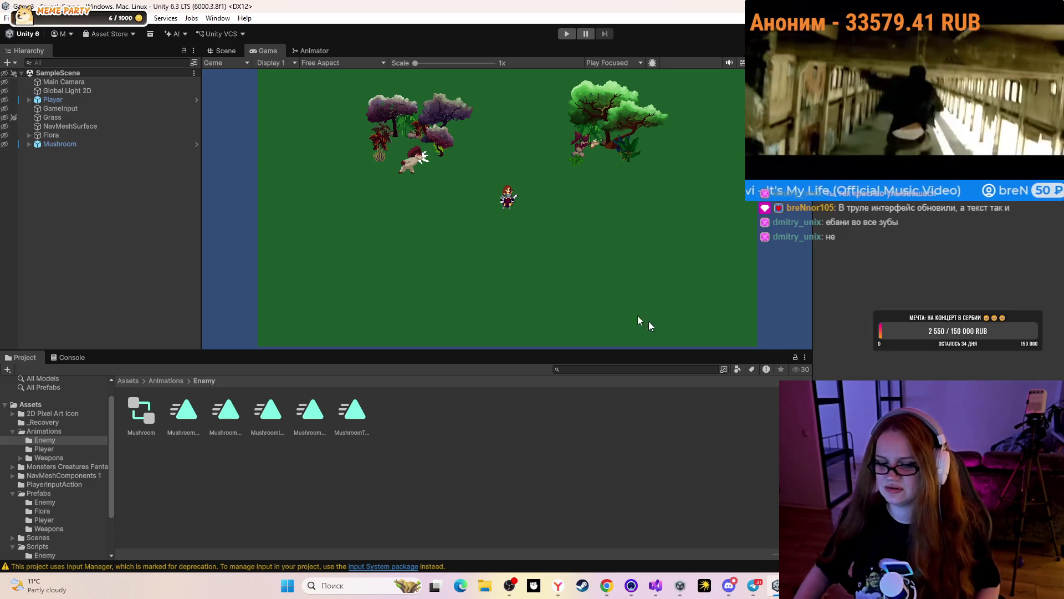
left_click(568, 35)
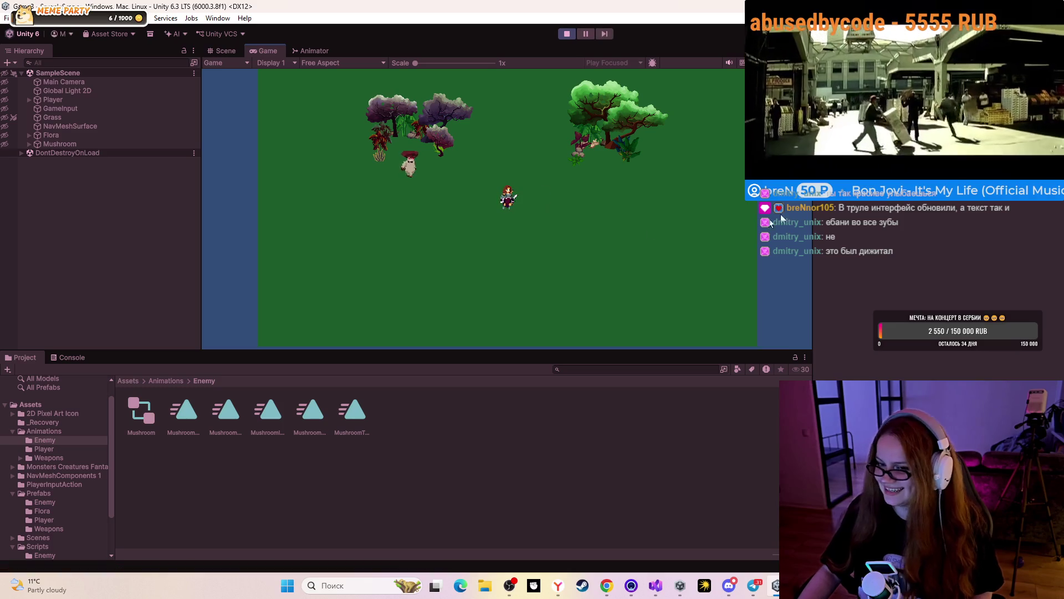
Swing the sword, walk right to attack the mushroom, stop the game, and show the desktop.
left_click(529, 231)
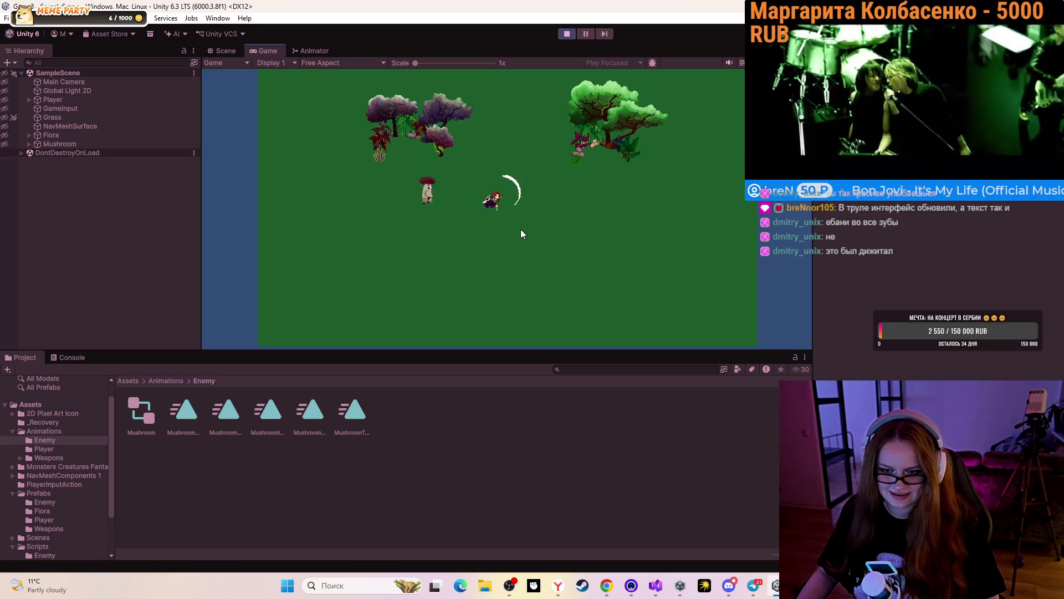
key("d")
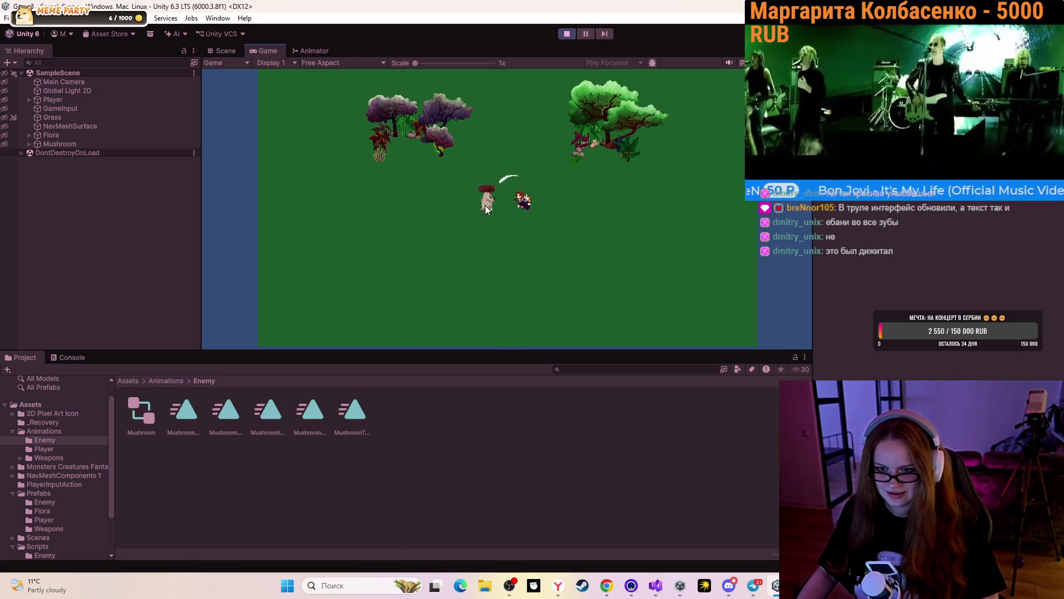
key("d")
left_click(532, 203)
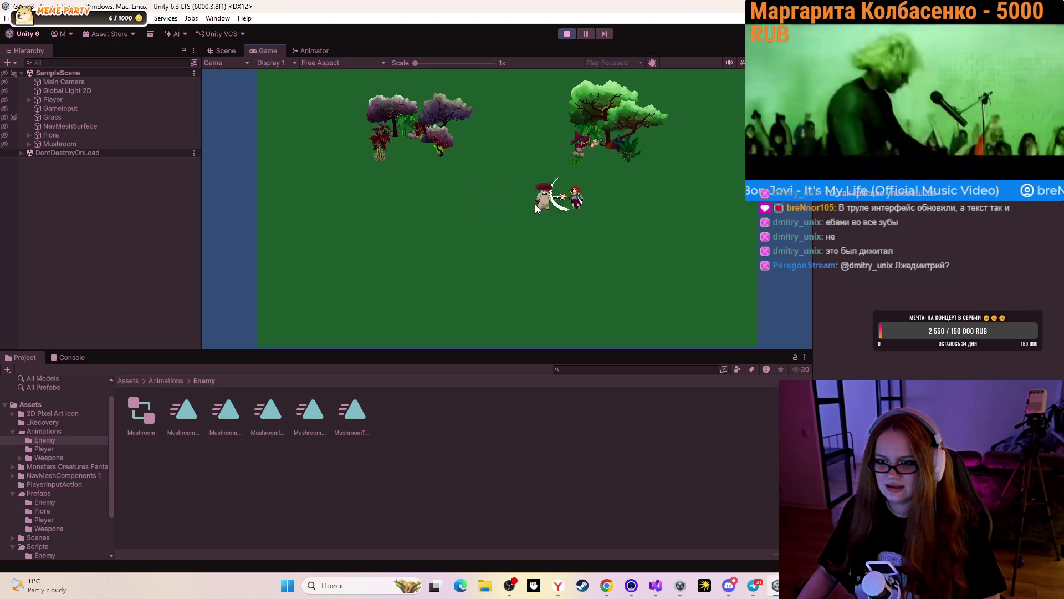
left_click(566, 33)
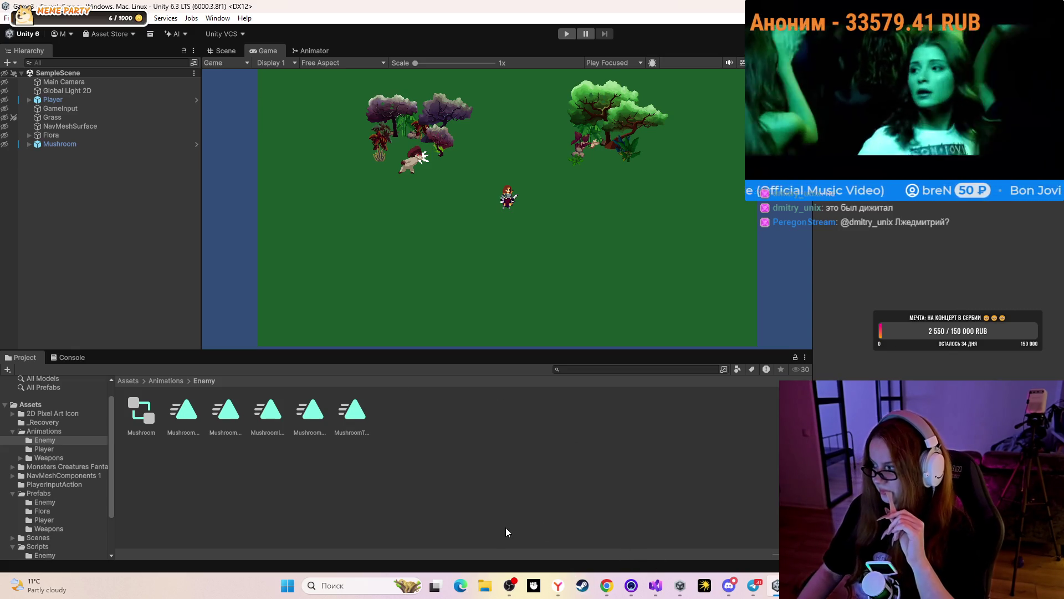
left_click(566, 591)
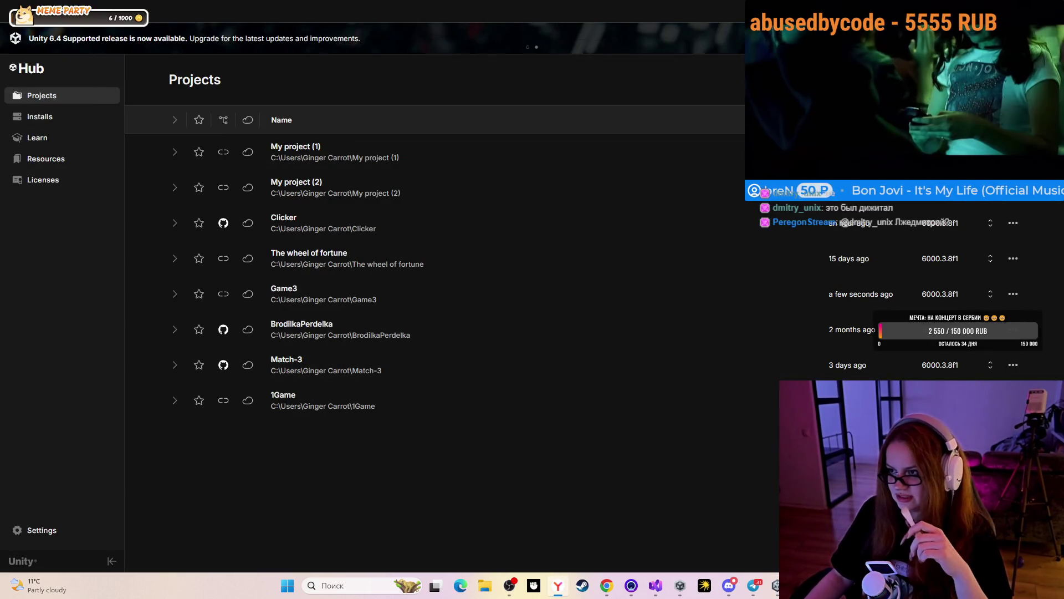
left_click(681, 585)
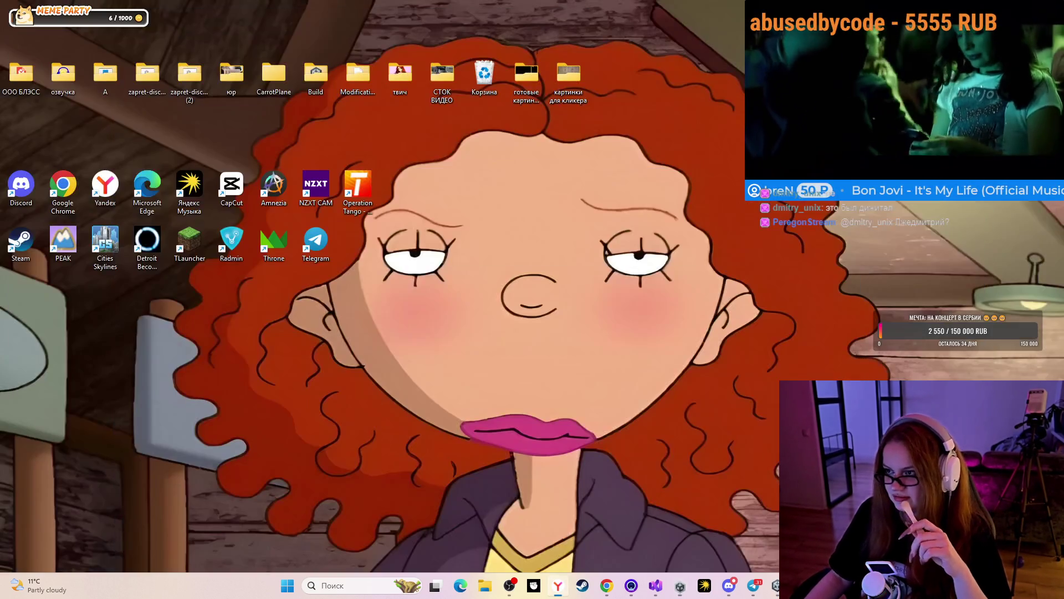
Pause the fullscreen tutorial near 18:19, then open a voice participant's options in Discord.
left_click(610, 584)
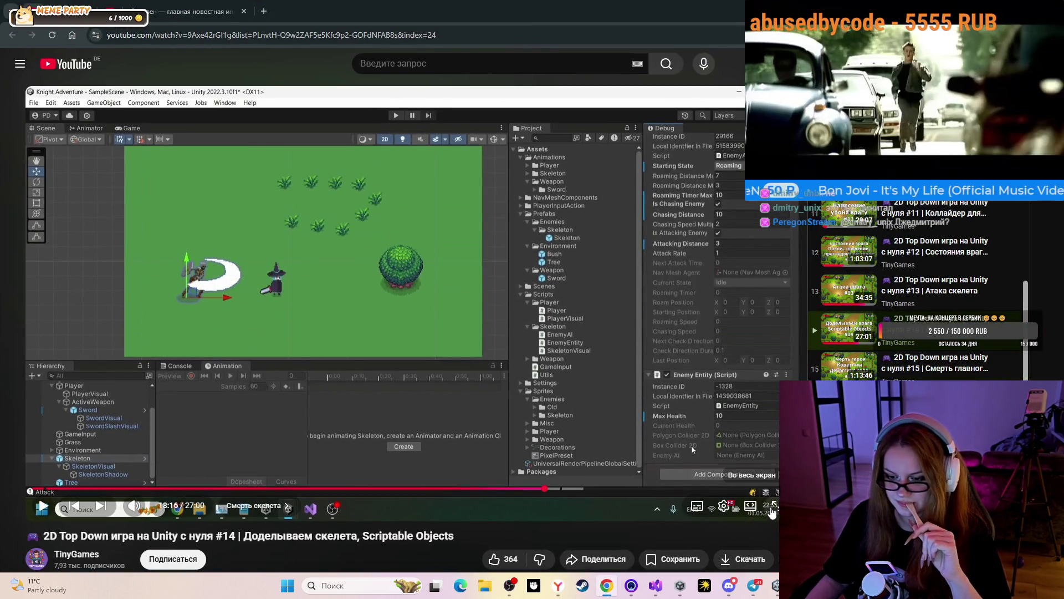
left_click(730, 509)
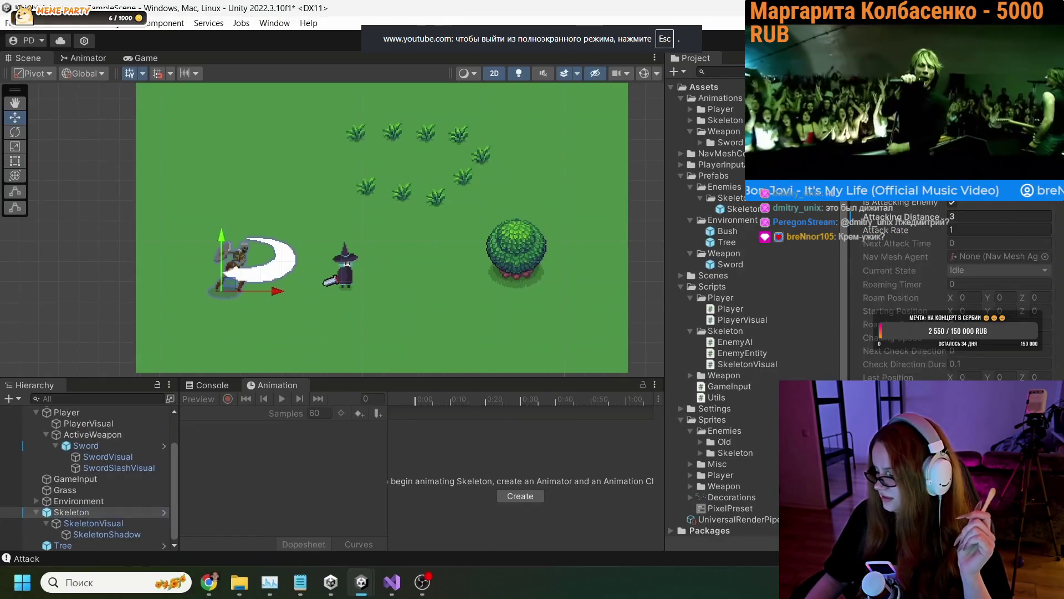
mouse_move(109, 586)
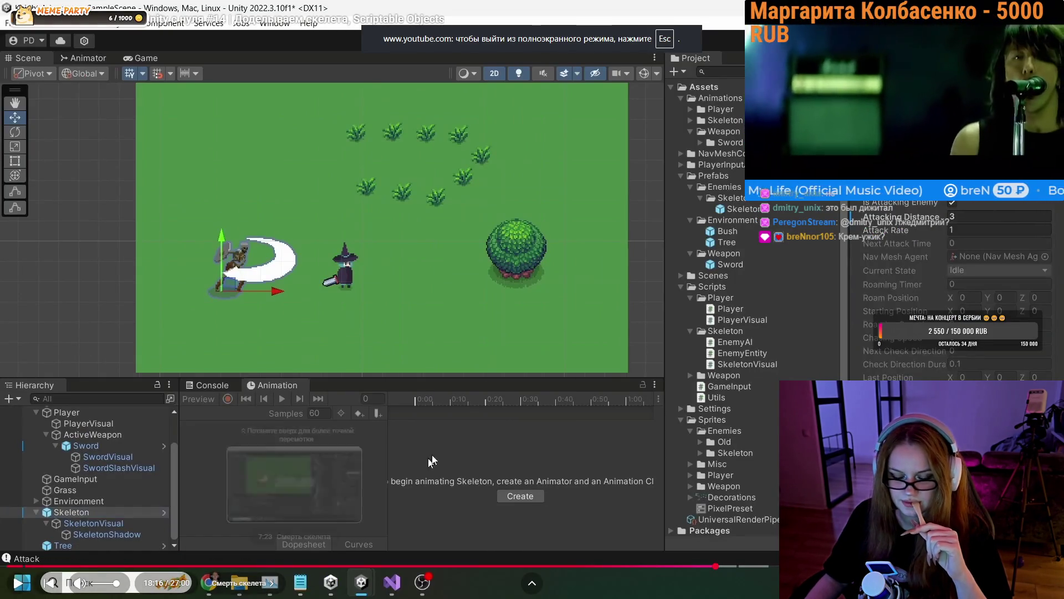
left_click(542, 298)
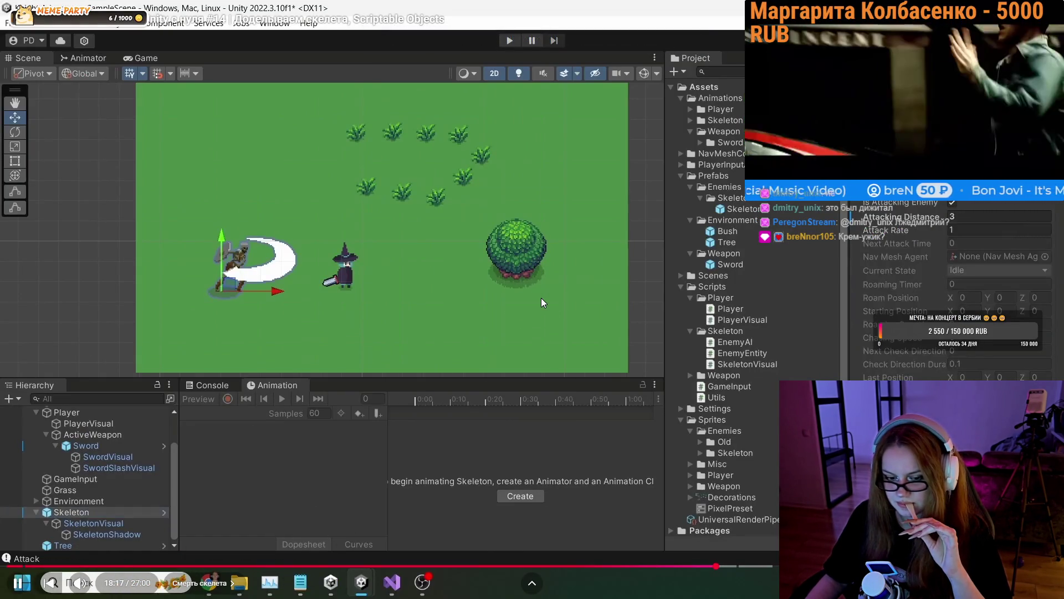
left_click(670, 318)
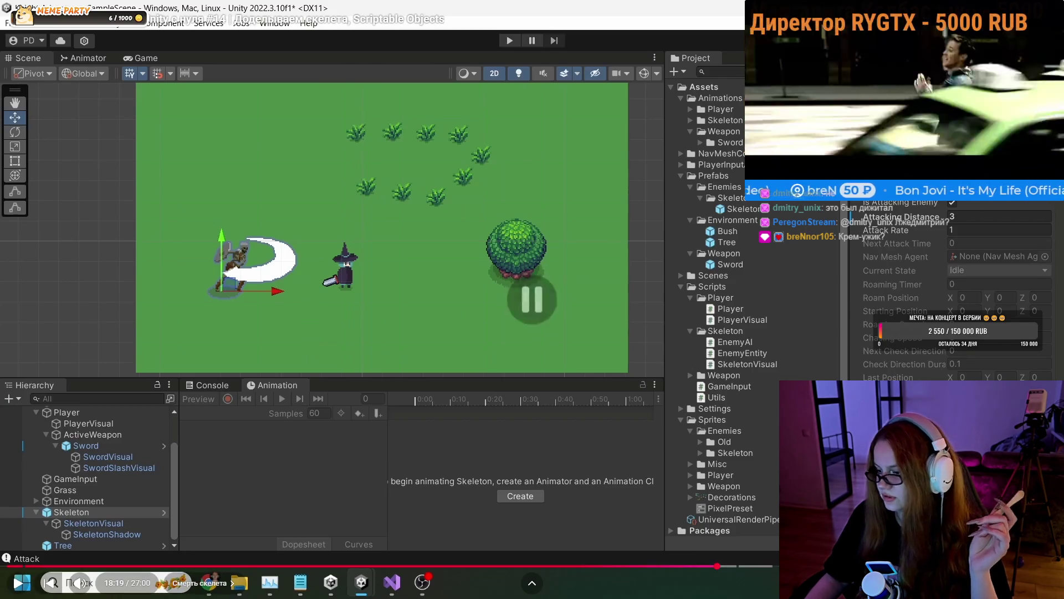
key("Escape")
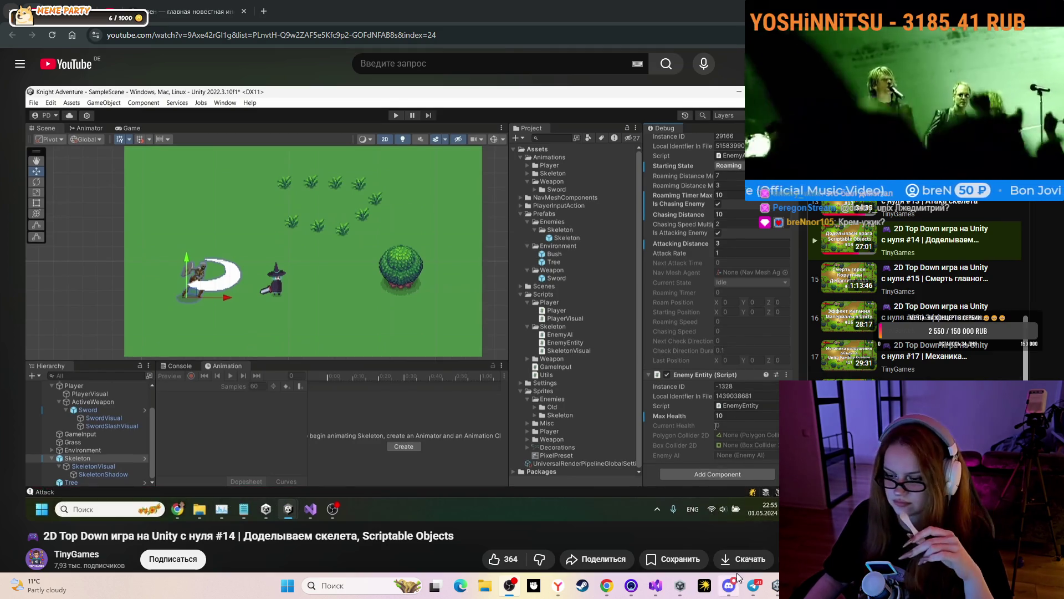
left_click(729, 585)
right_click(88, 340)
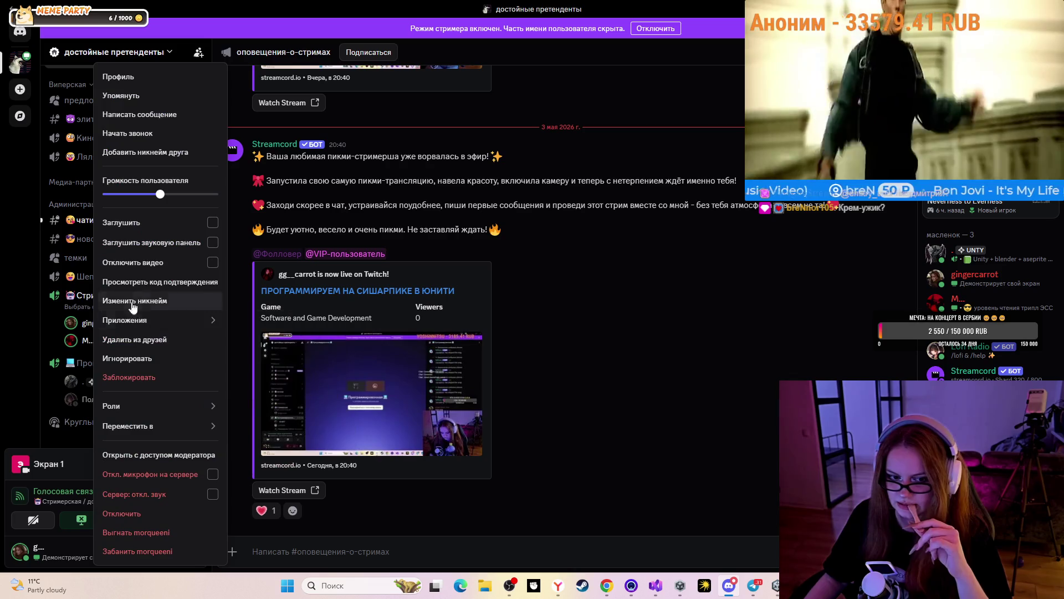
Lower the participant's volume to 94% and return to the tutorial in full screen.
left_click_drag(159, 189, 155, 189)
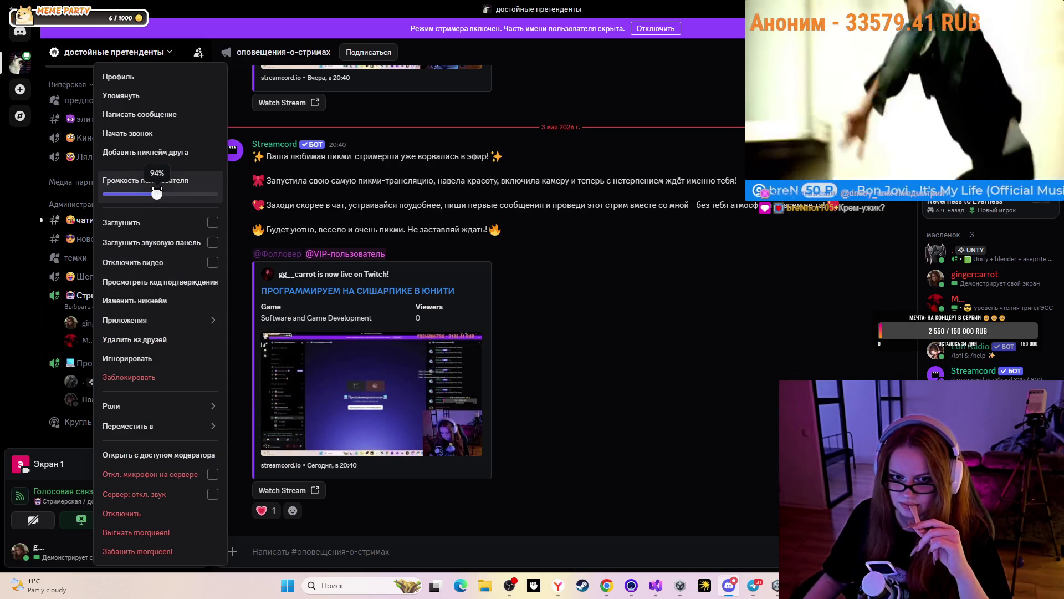
key("Escape")
key("alt+Tab")
key("f")
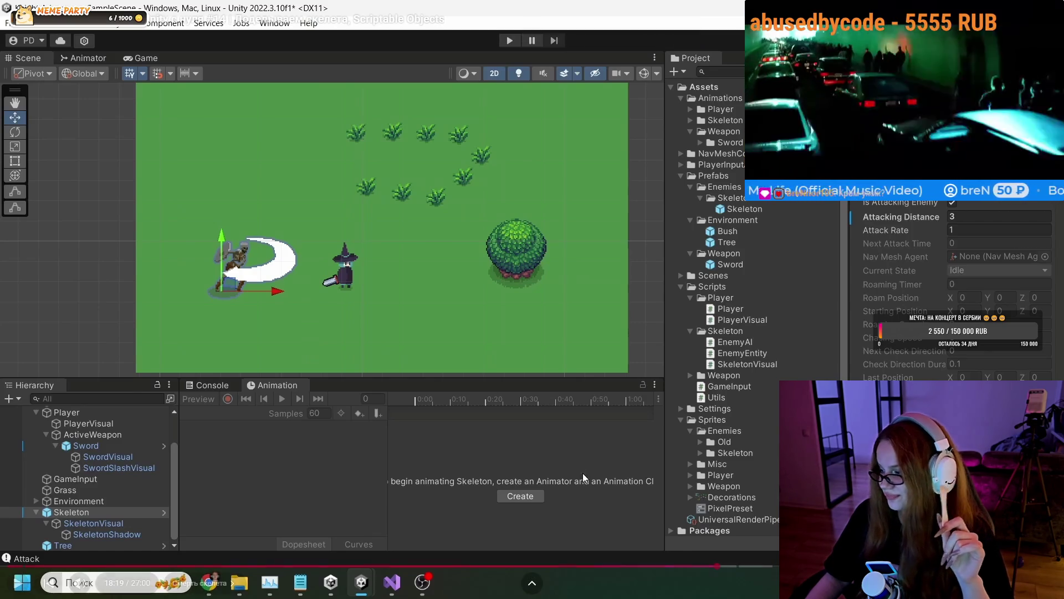
Let the tutorial play on to about 18:27, where the skeleton is tested.
left_click(582, 461)
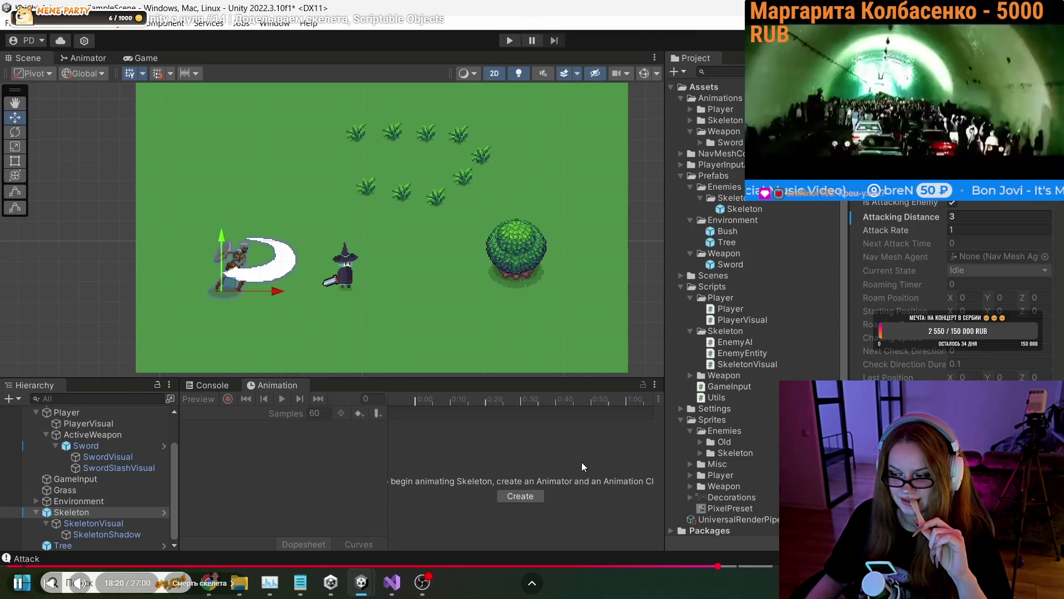
left_click(581, 461)
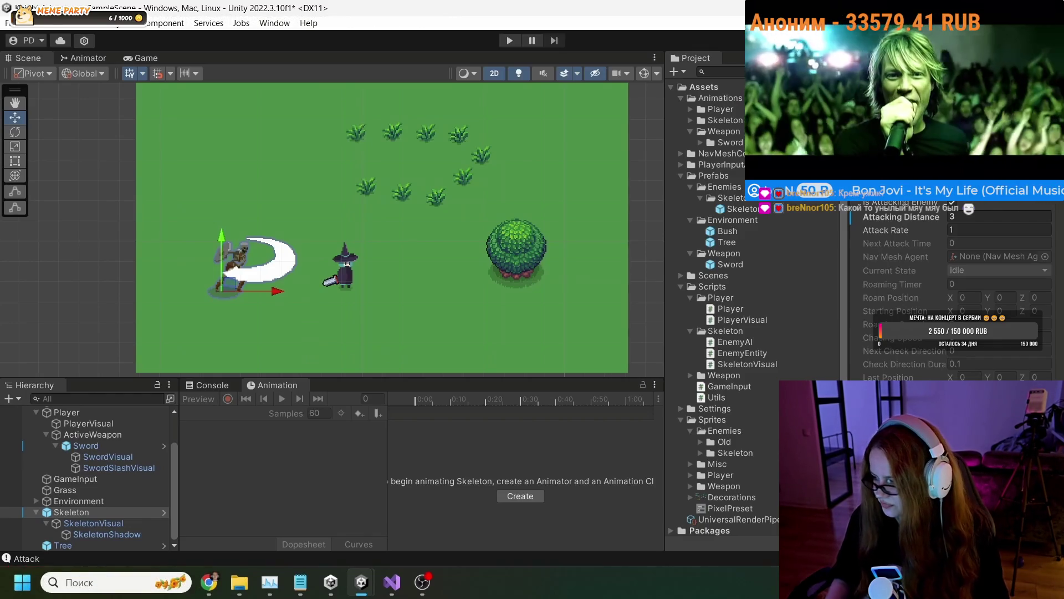
mouse_move(566, 472)
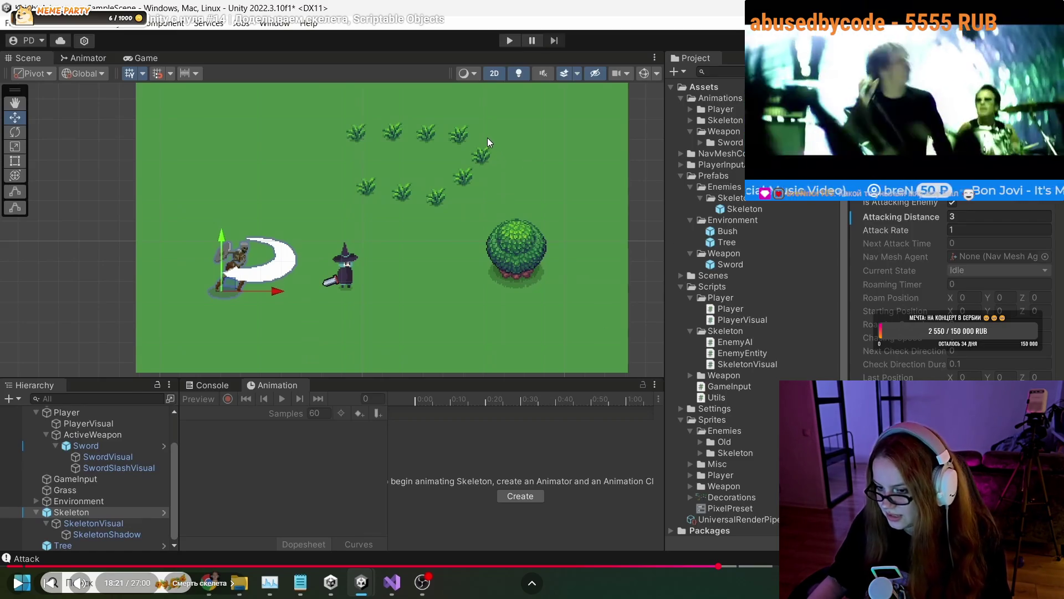
left_click(452, 167)
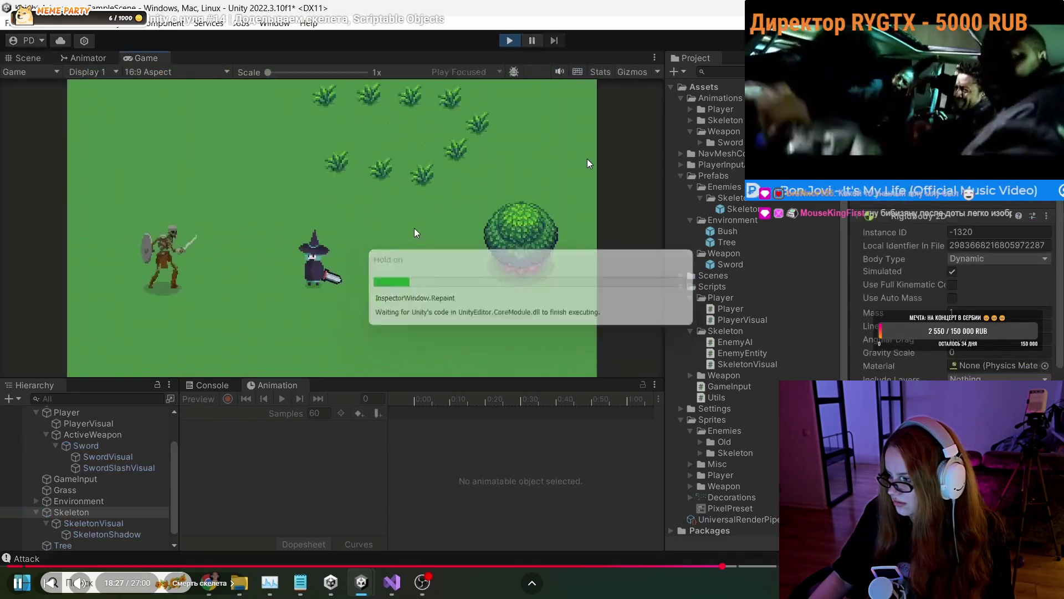
Pause the tutorial and seek ahead to 18:28, where the armed skeleton stands beside the player.
left_click(587, 158)
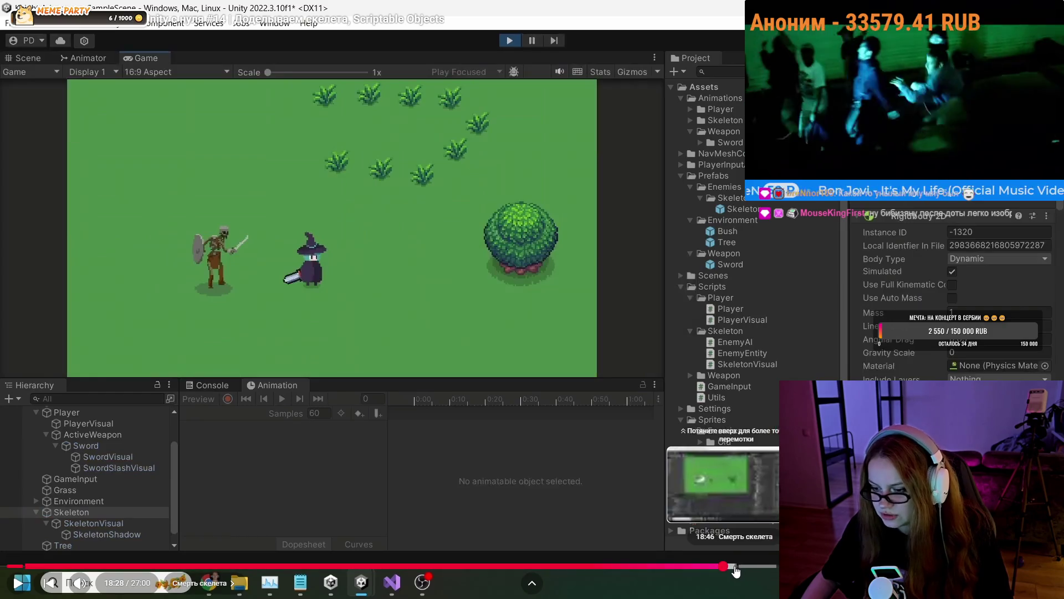
left_click(736, 566)
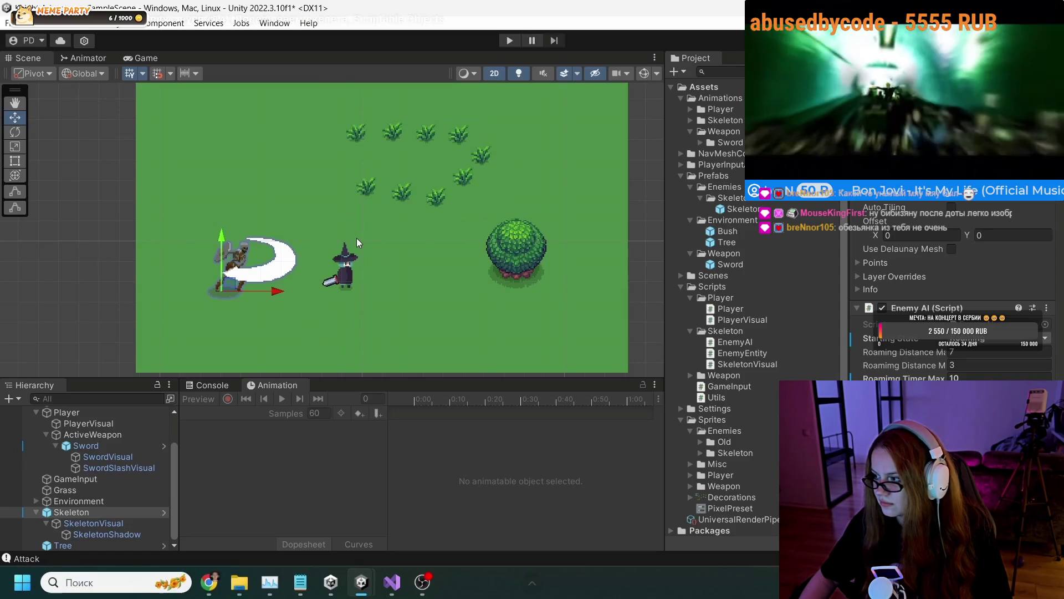
Pause the tutorial briefly at 18:57, then resume through the skeleton's Inspector setup.
key("space")
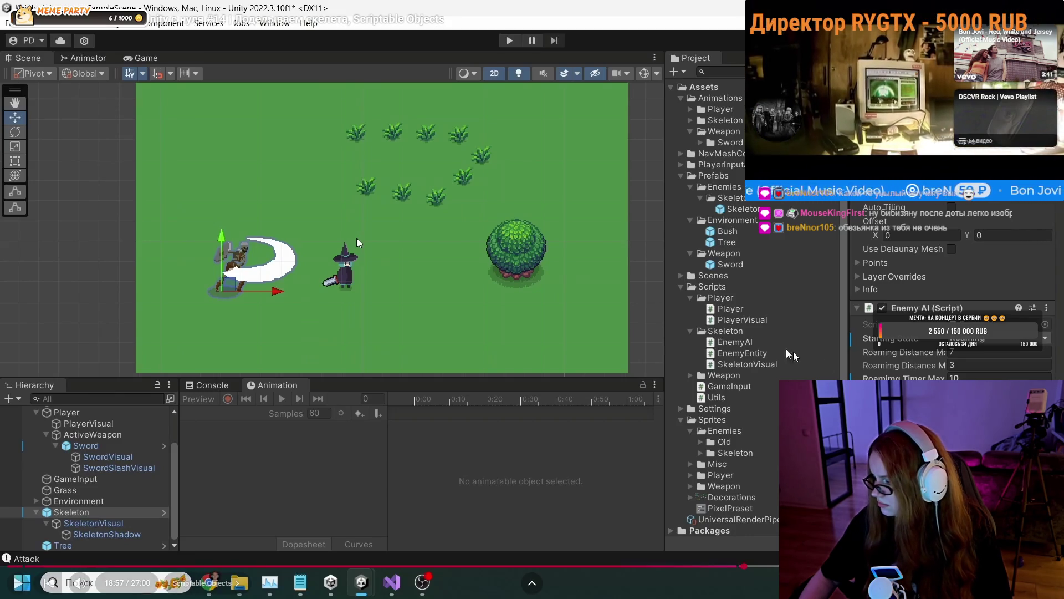
key("space")
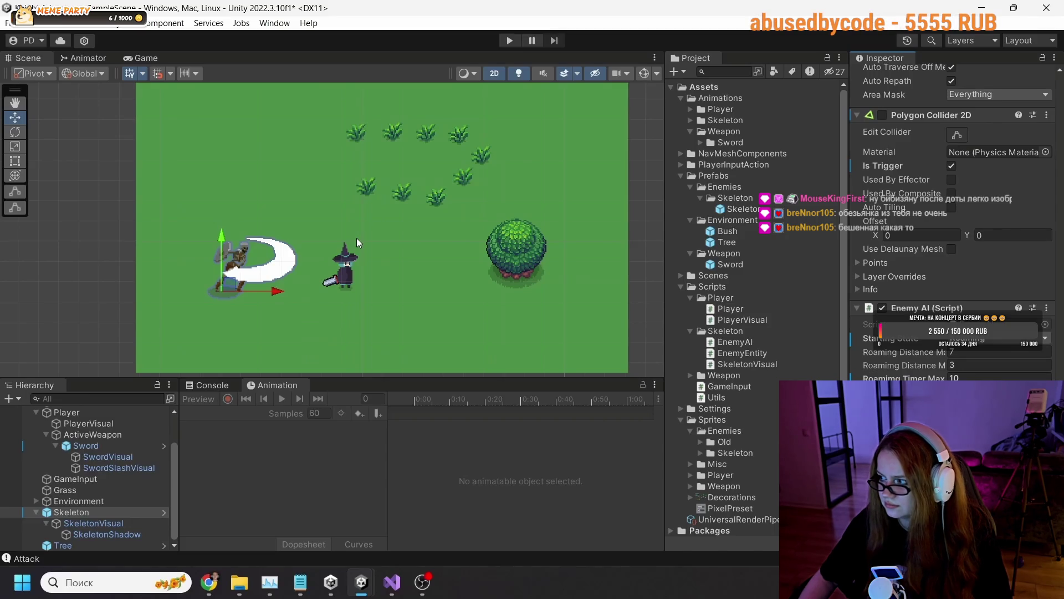
mouse_move(327, 303)
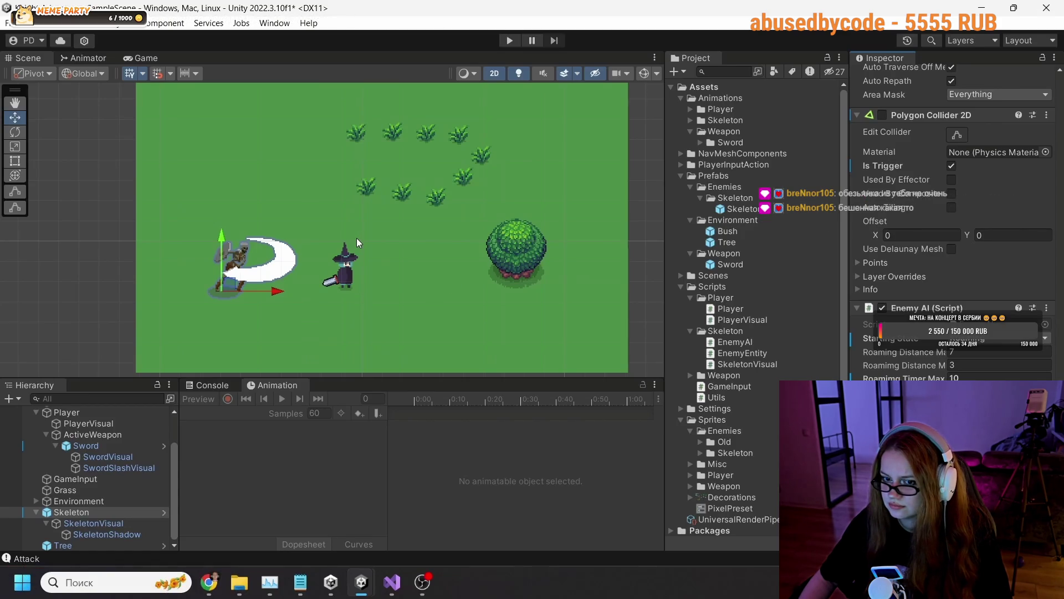
mouse_move(448, 278)
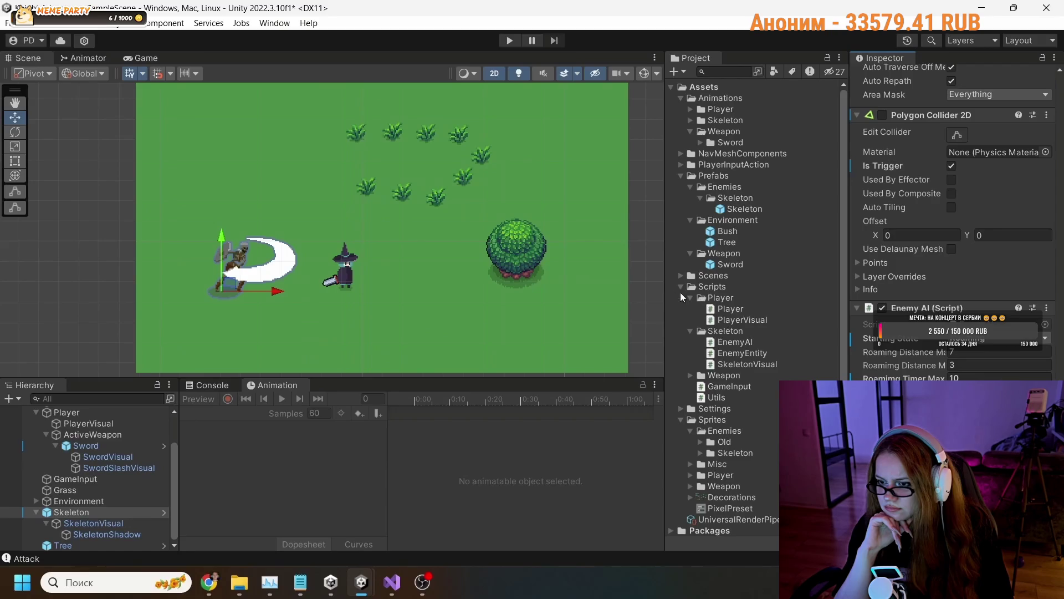
Enter a ScriptableObject search term into the field at the top of the page.
right_click(709, 287)
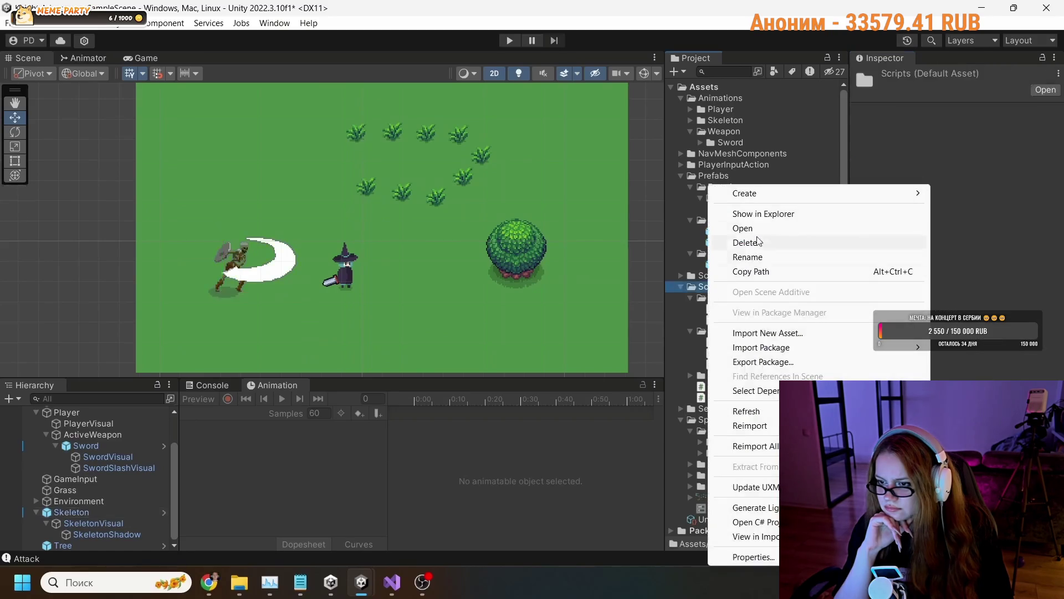
mouse_move(746, 193)
left_click(594, 35)
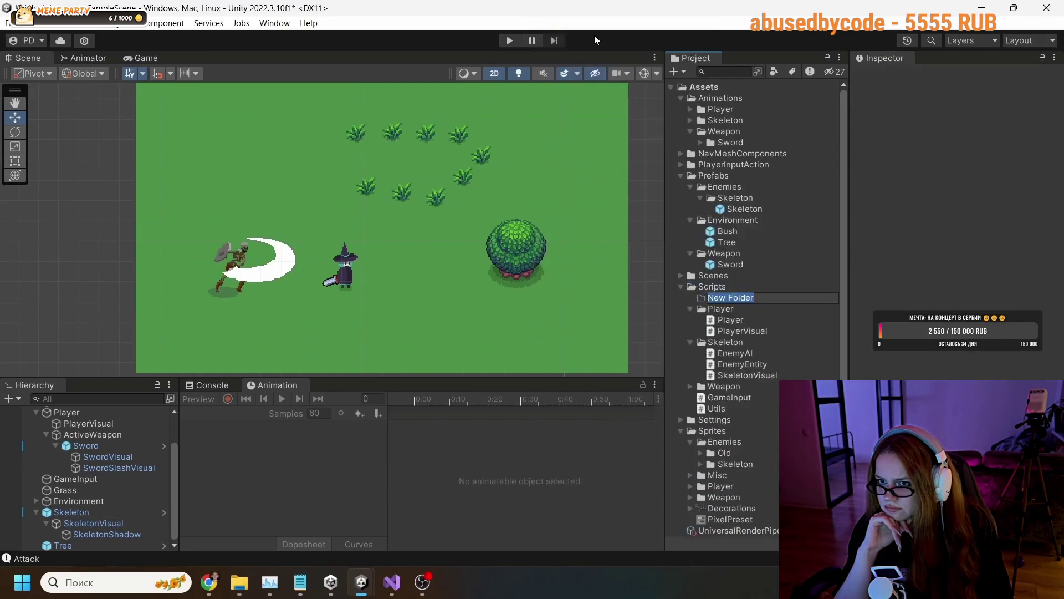
type("Scru")
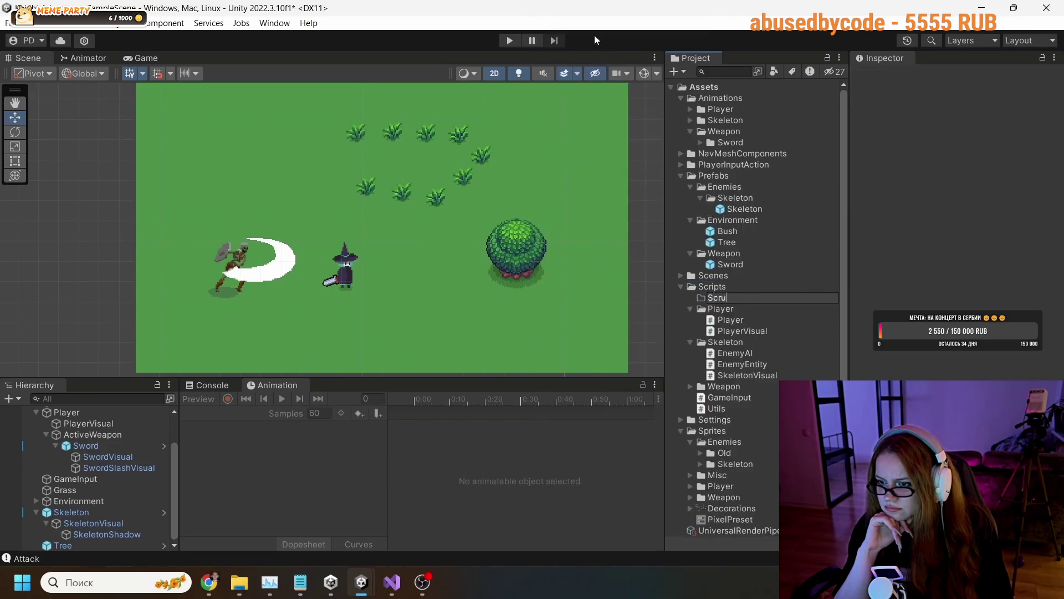
key("BackSpace")
type("iptabel")
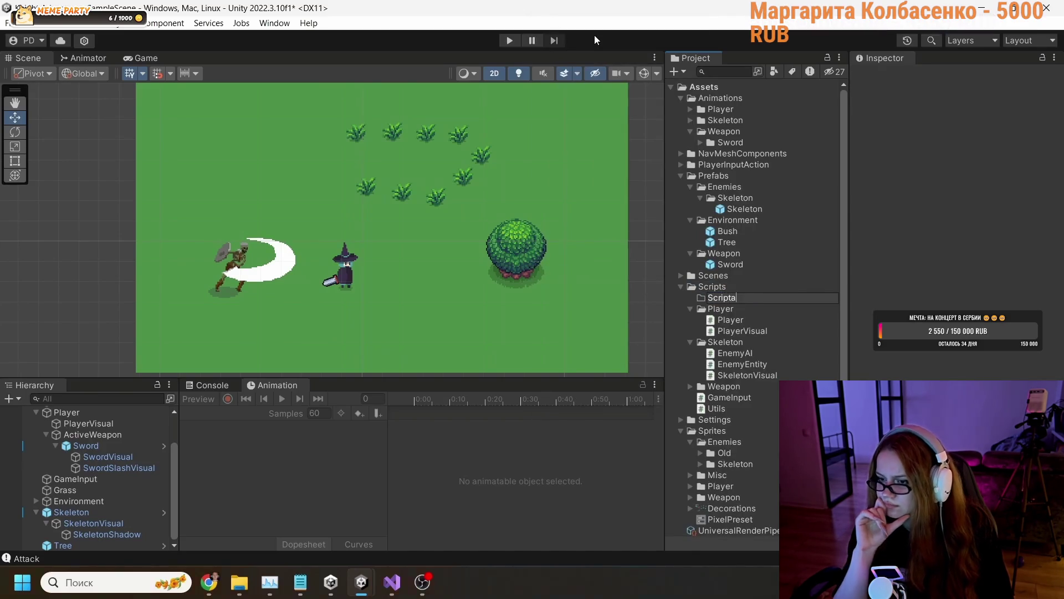
key("BackSpace")
key("BackSpace")
type("leO")
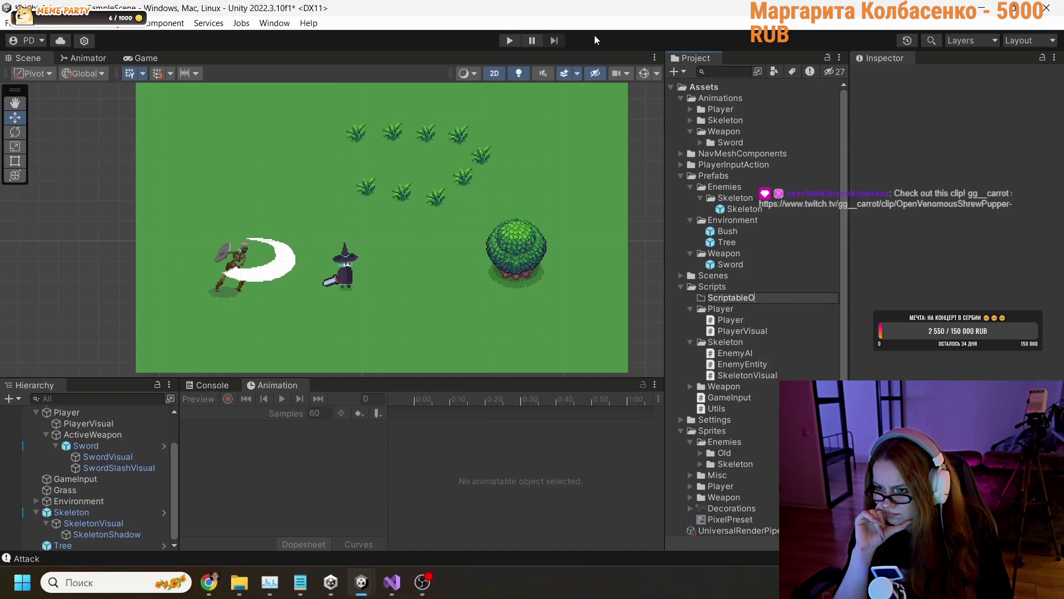
type("bjects")
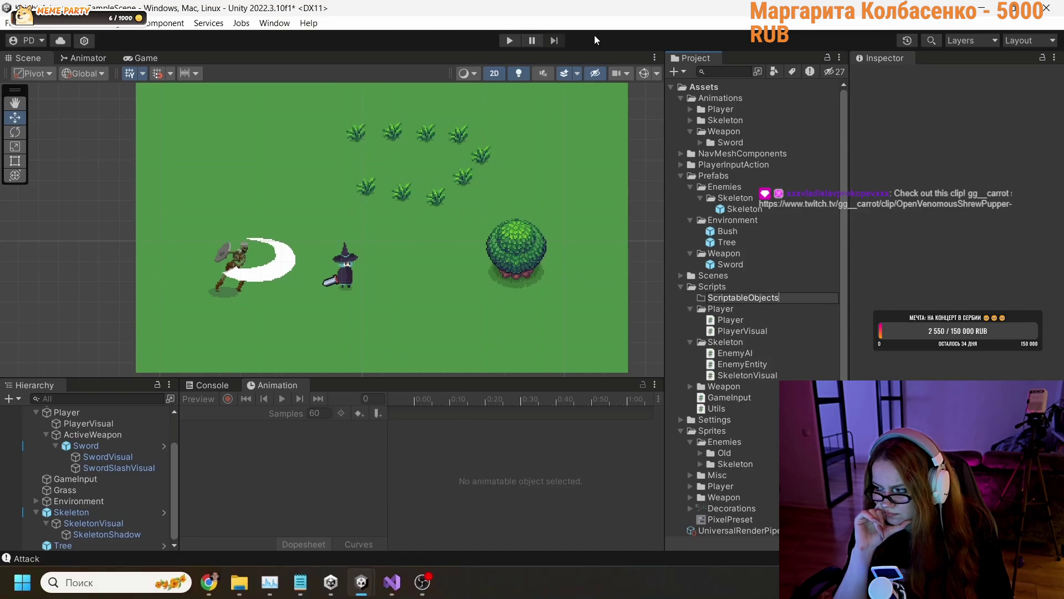
key("Return")
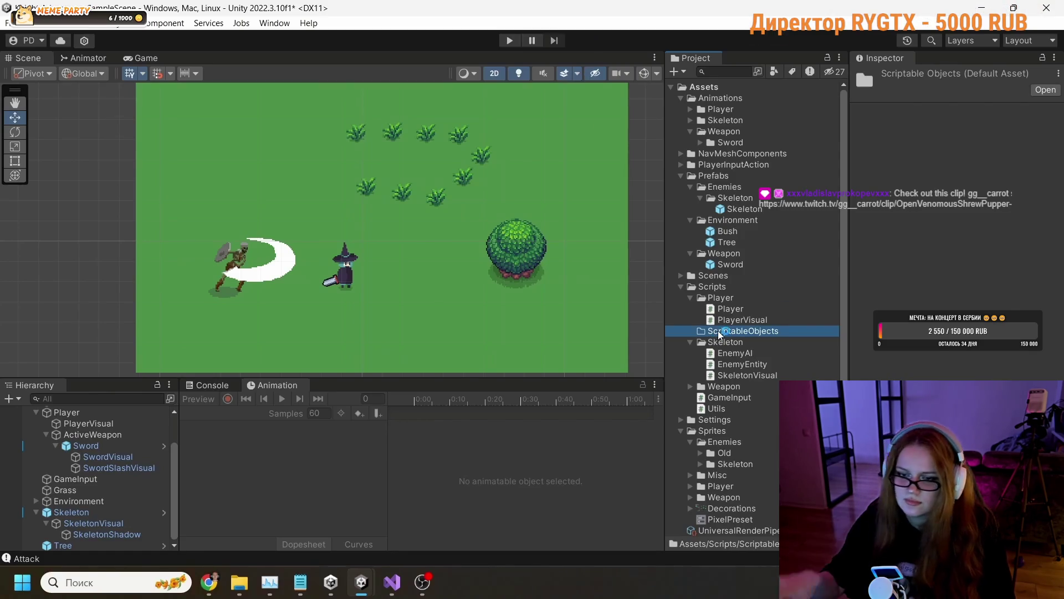
Dismiss the video player's options list and pause the tutorial.
right_click(445, 273)
left_click(301, 195)
left_click(301, 195)
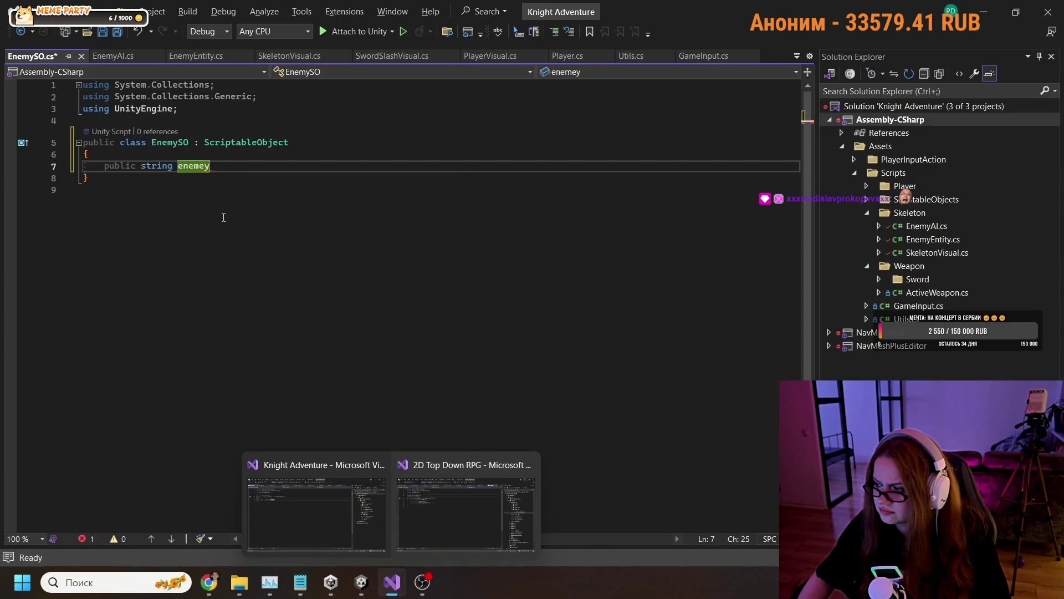
Pause and resume while EnemySO gets enemyName, enemyHealth, enemyDamageAmount and CreateAssetMenu.
mouse_move(454, 358)
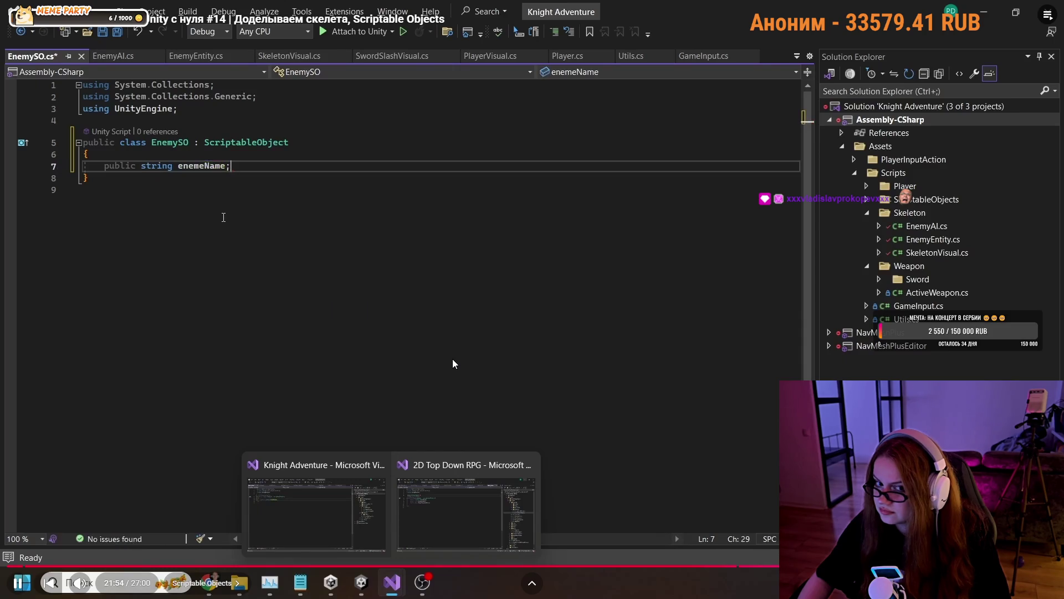
left_click(453, 358)
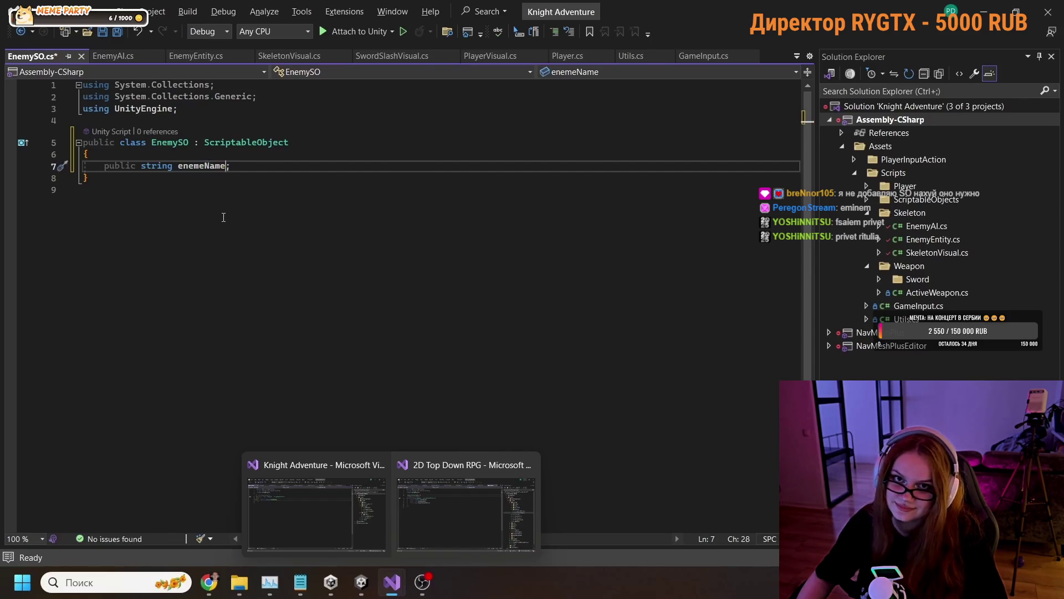
left_click(447, 334)
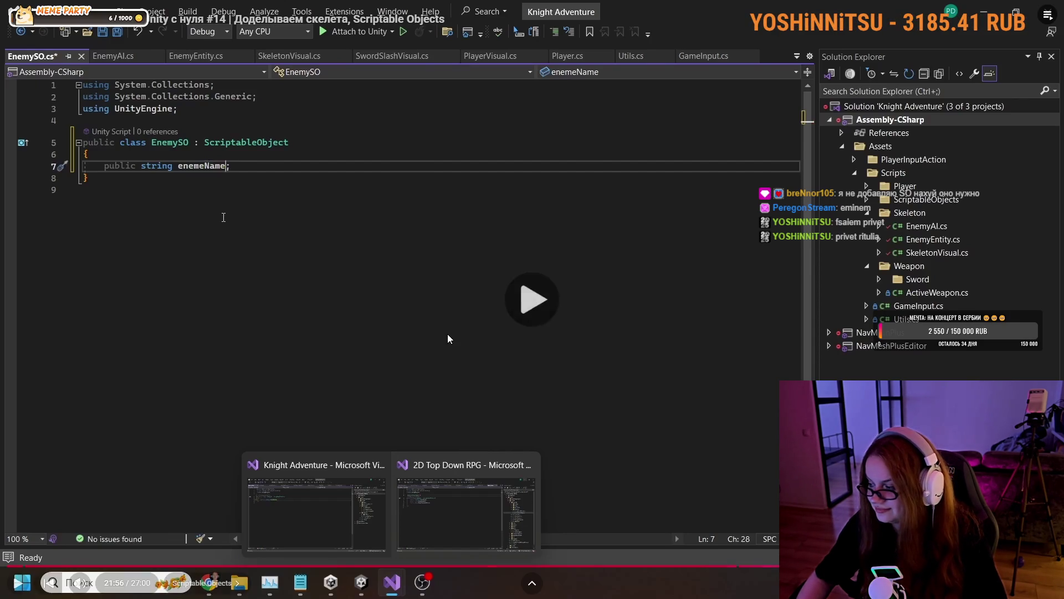
left_click(447, 333)
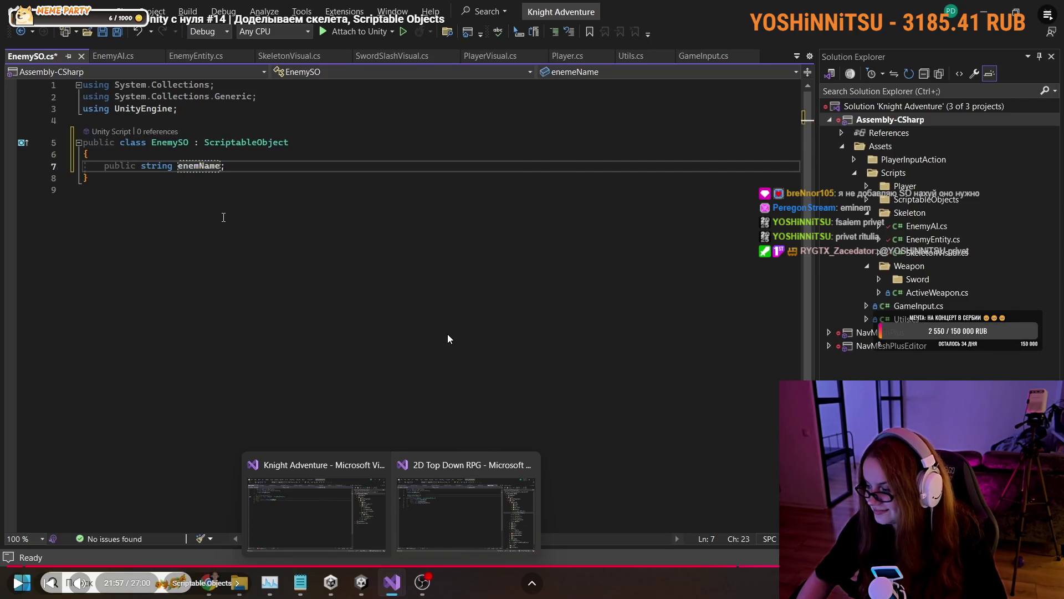
left_click(447, 334)
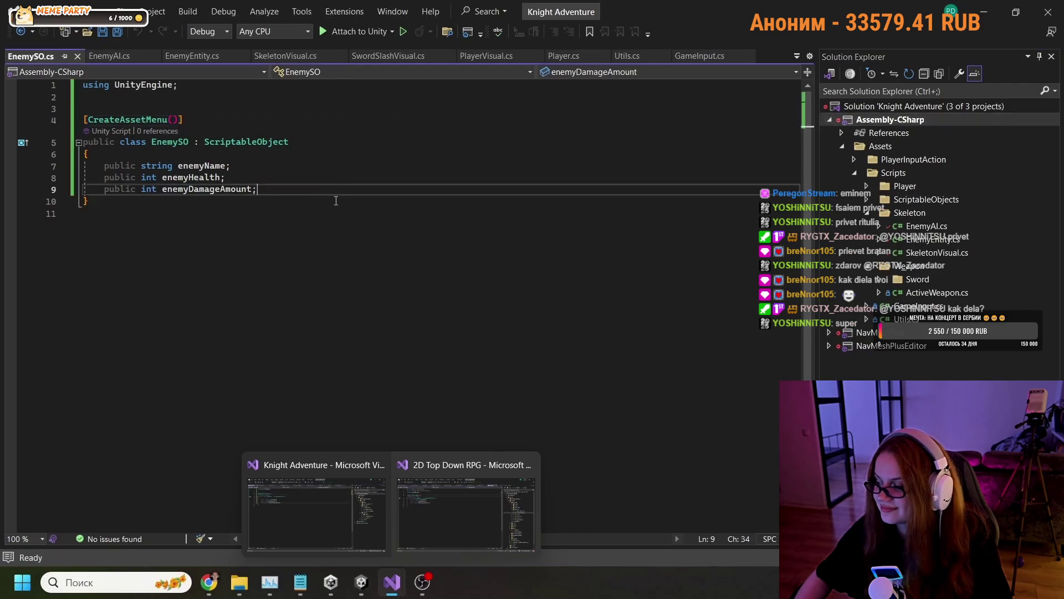
left_click(300, 507)
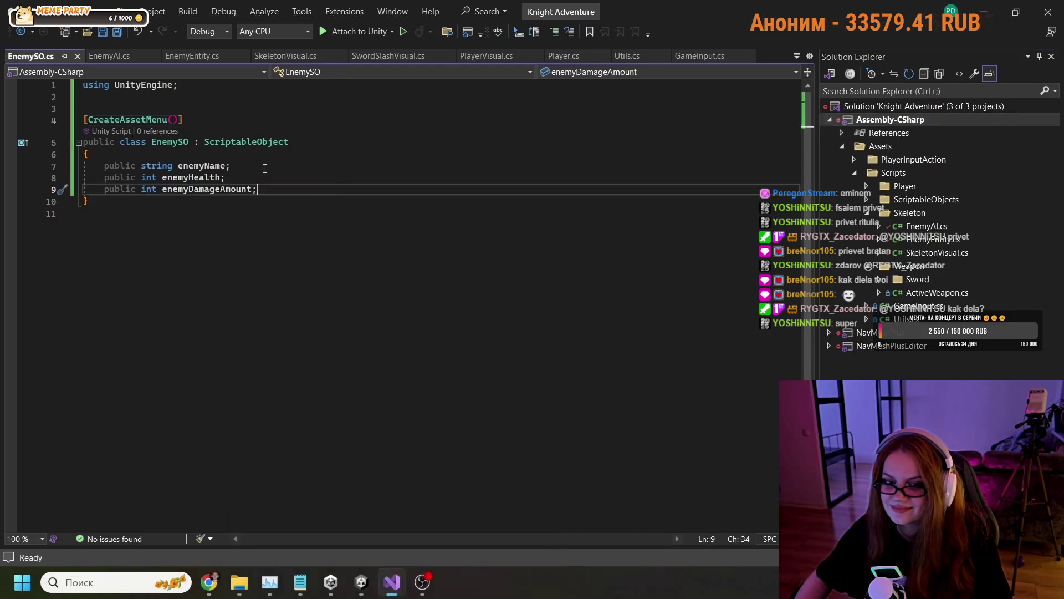
left_click(617, 330)
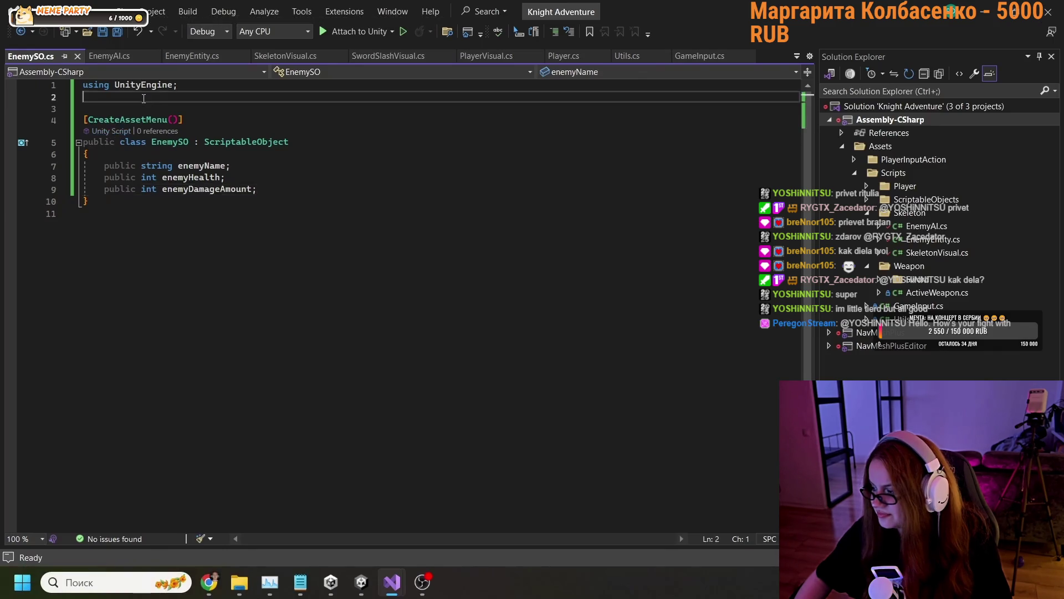
mouse_move(614, 303)
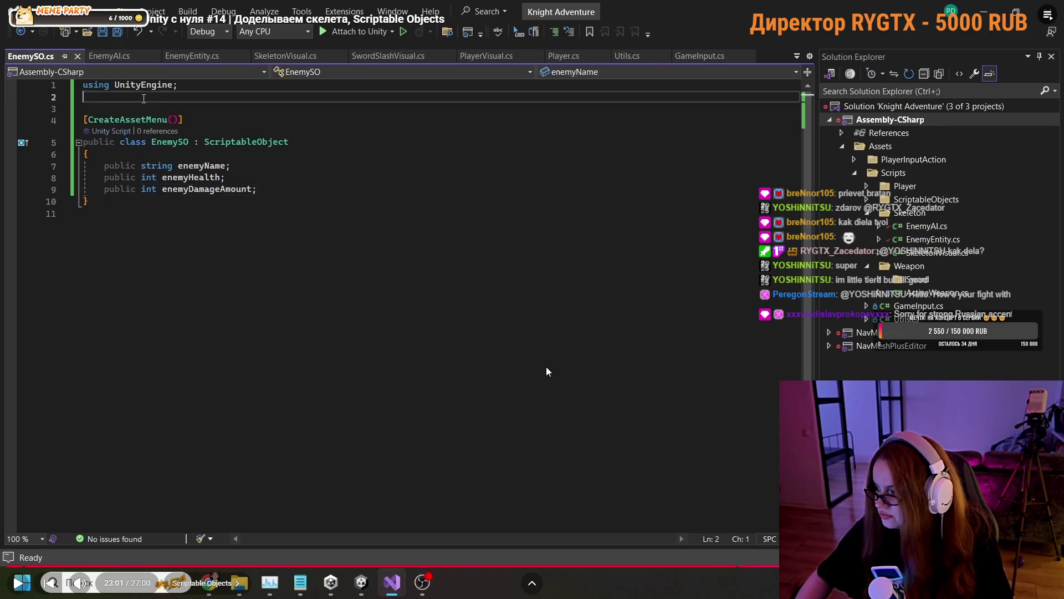
left_click(545, 351)
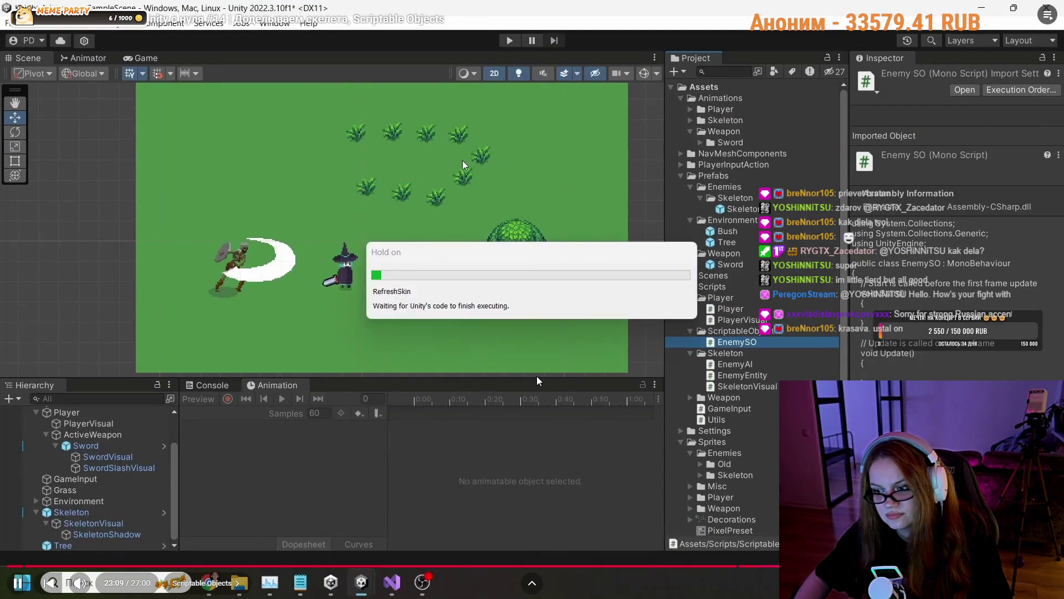
Pause the tutorial on Unity's Create list showing Enemy SO, then exit fullscreen.
left_click(681, 176)
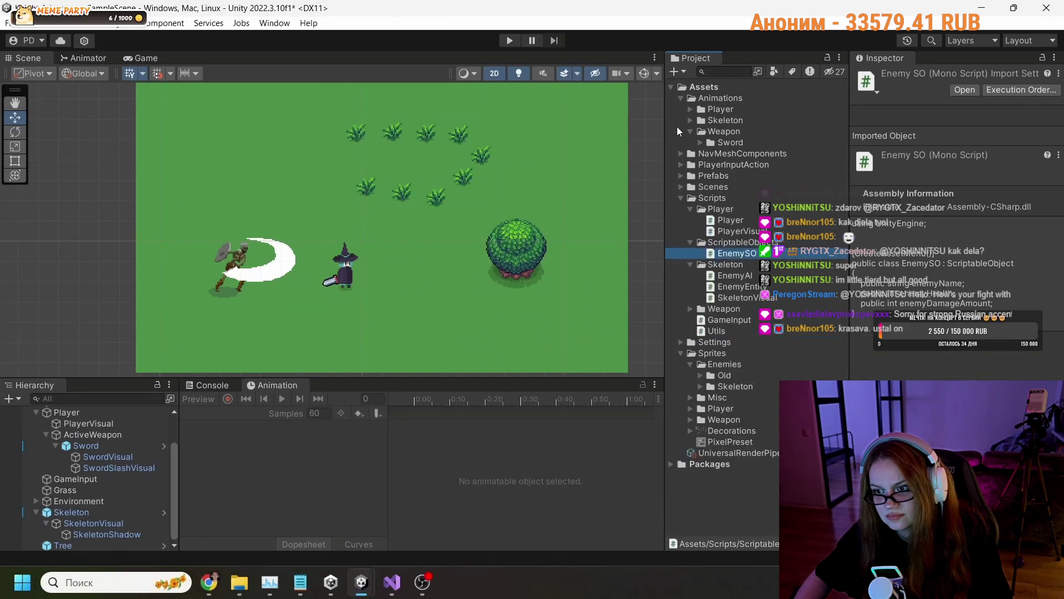
left_click(680, 97)
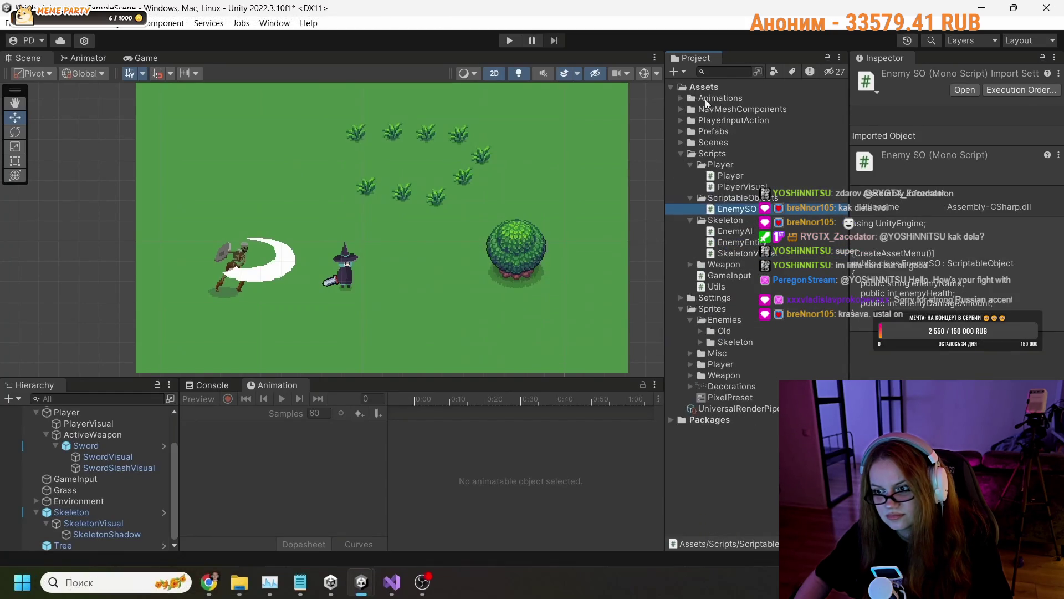
left_click(683, 158)
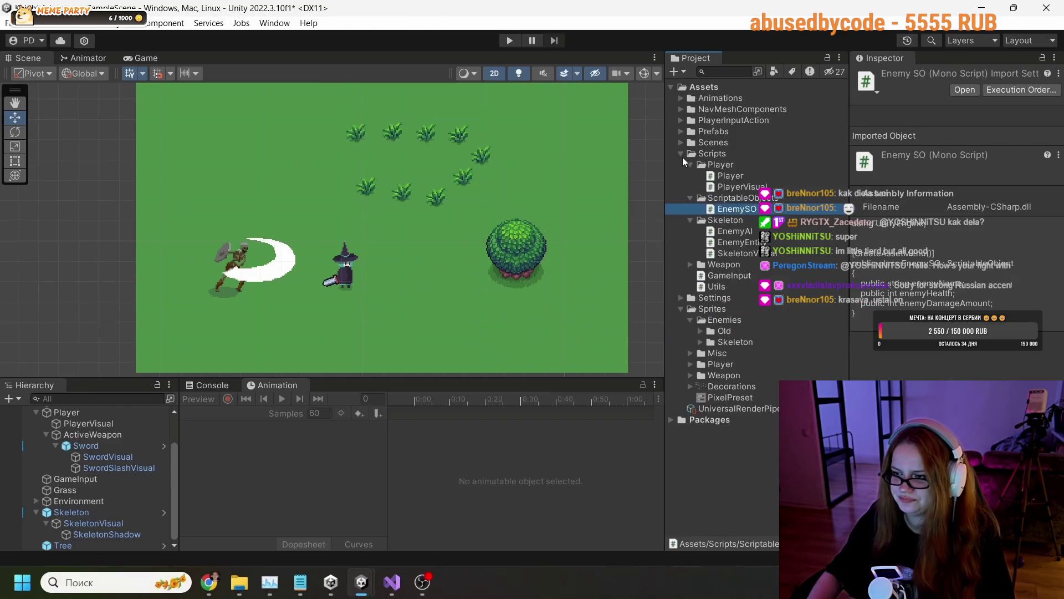
left_click(550, 346)
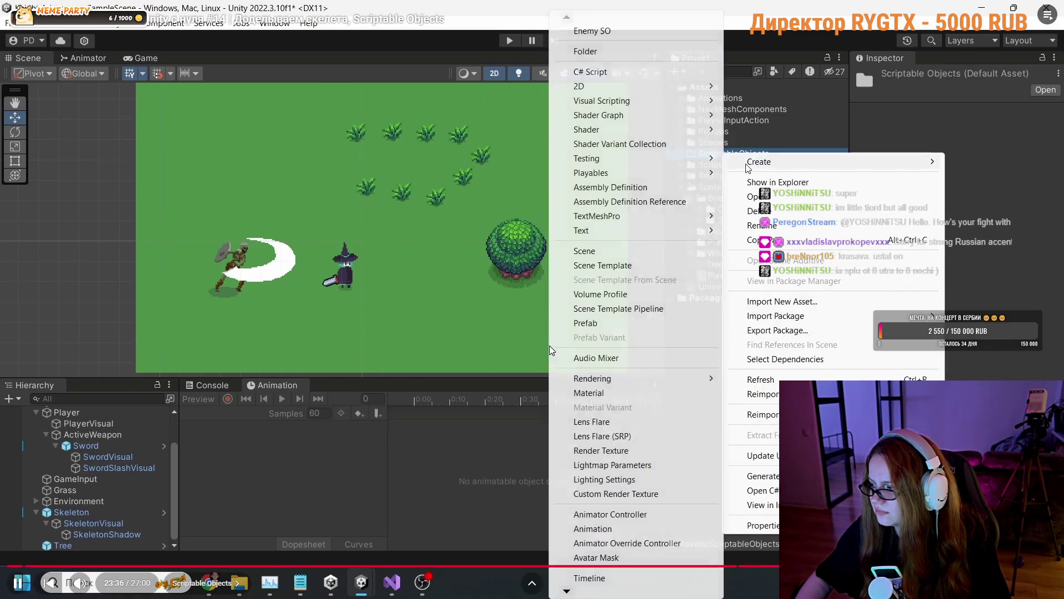
left_click(552, 349)
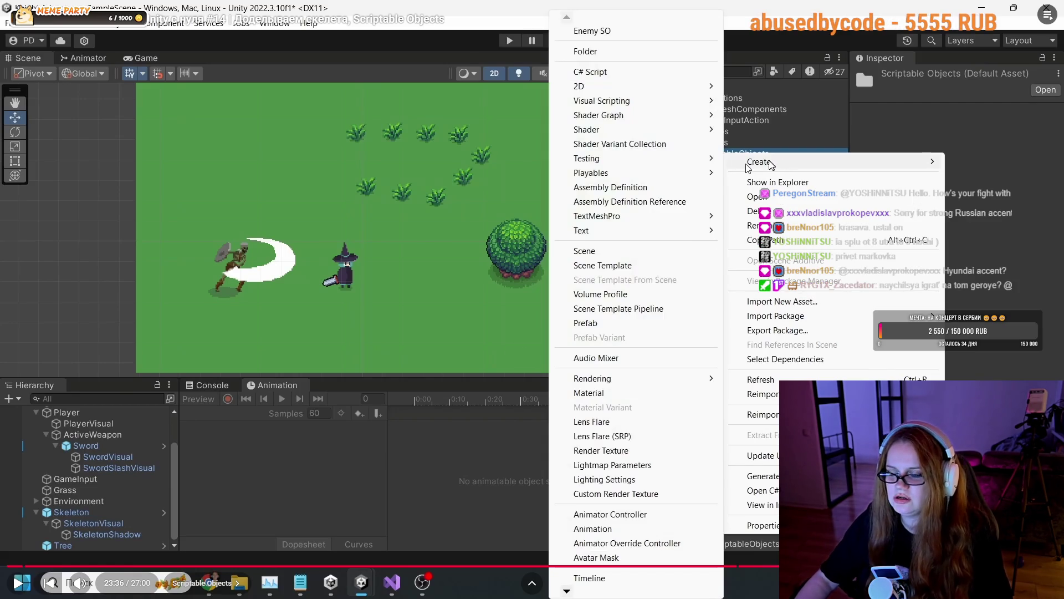
left_click(348, 168)
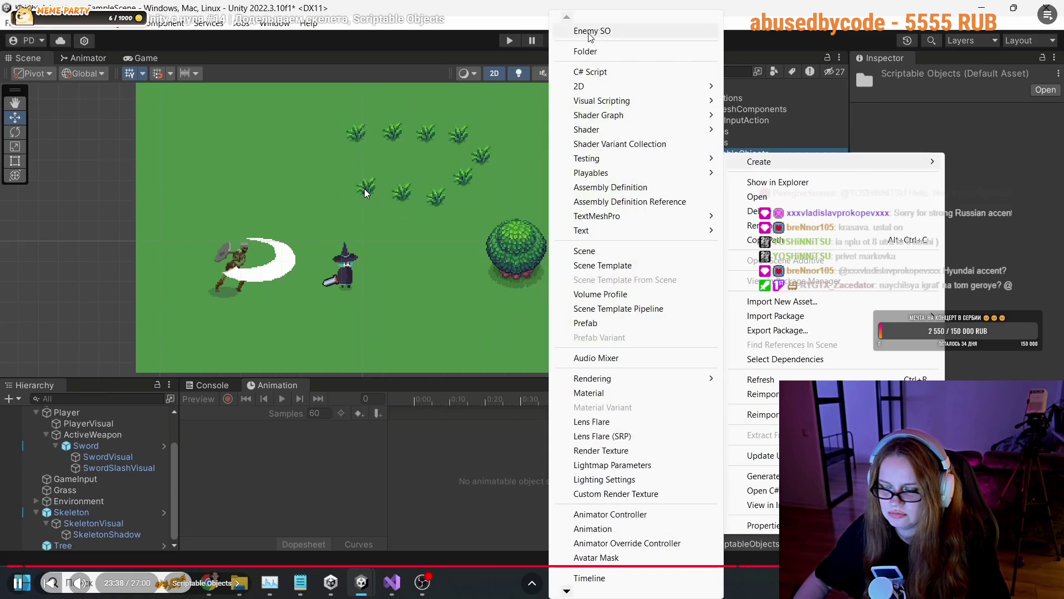
left_click(365, 187)
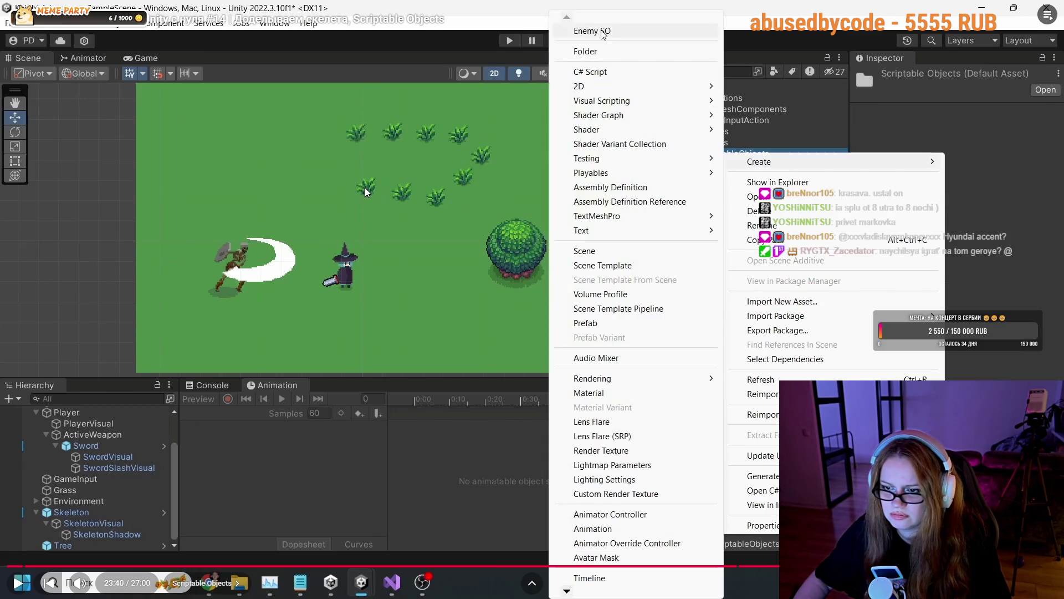
key("Escape")
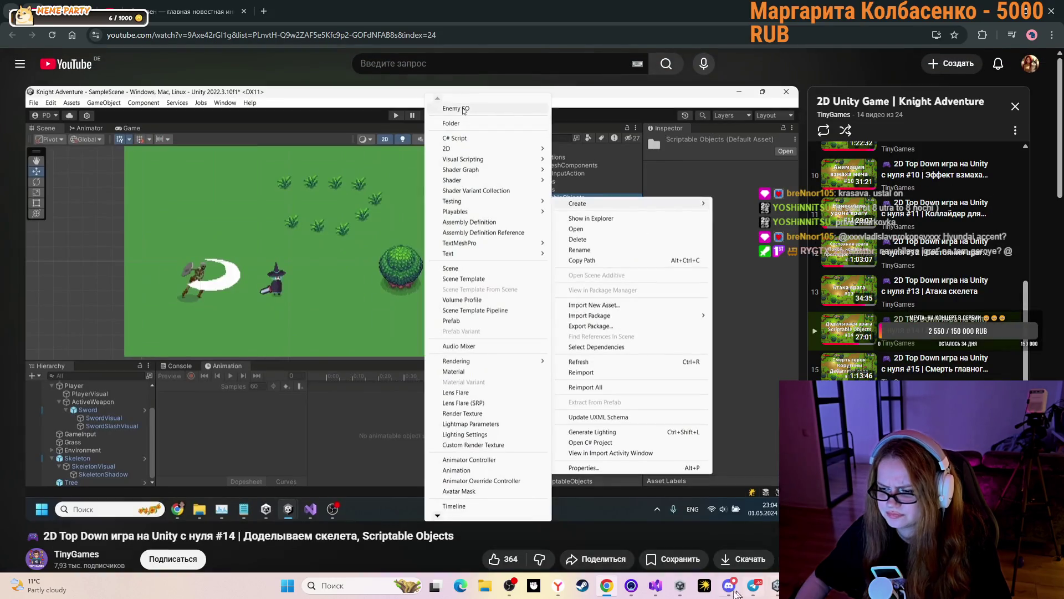
Lower a Discord voice member's User Volume slightly and minimize Discord.
left_click(729, 586)
right_click(84, 340)
left_click_drag(145, 194, 136, 194)
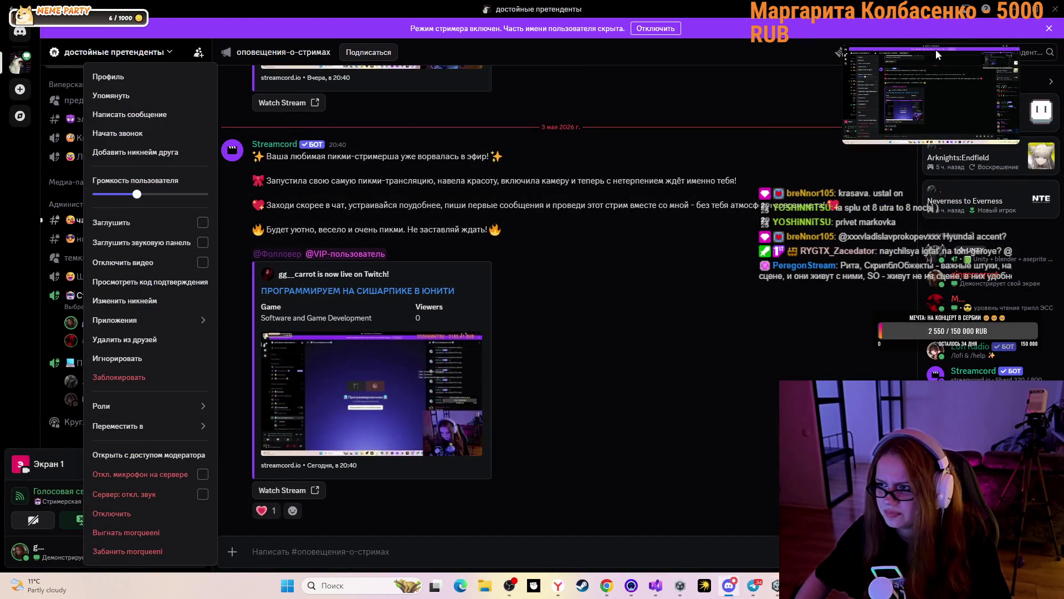
left_click(1020, 9)
left_click(1019, 9)
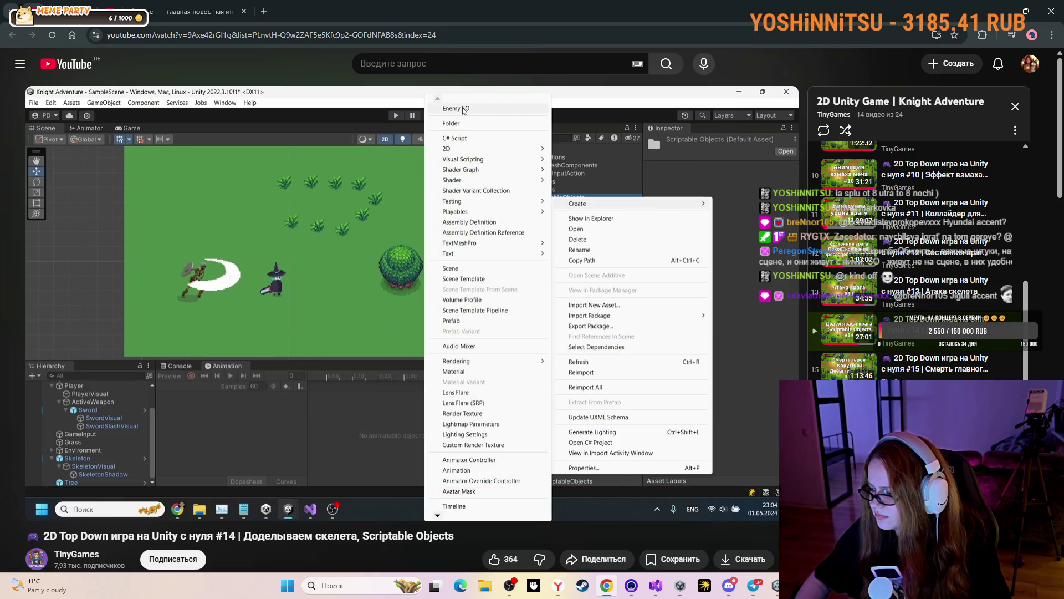
Rewind the YouTube tutorial 5 seconds on the Enemy SO Create list.
mouse_move(711, 417)
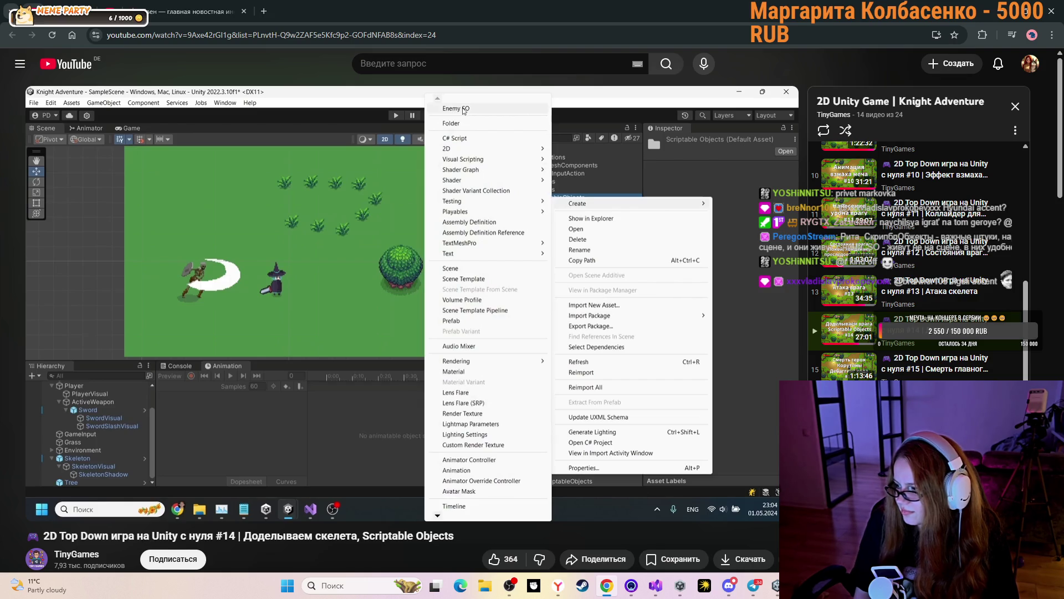
mouse_move(352, 275)
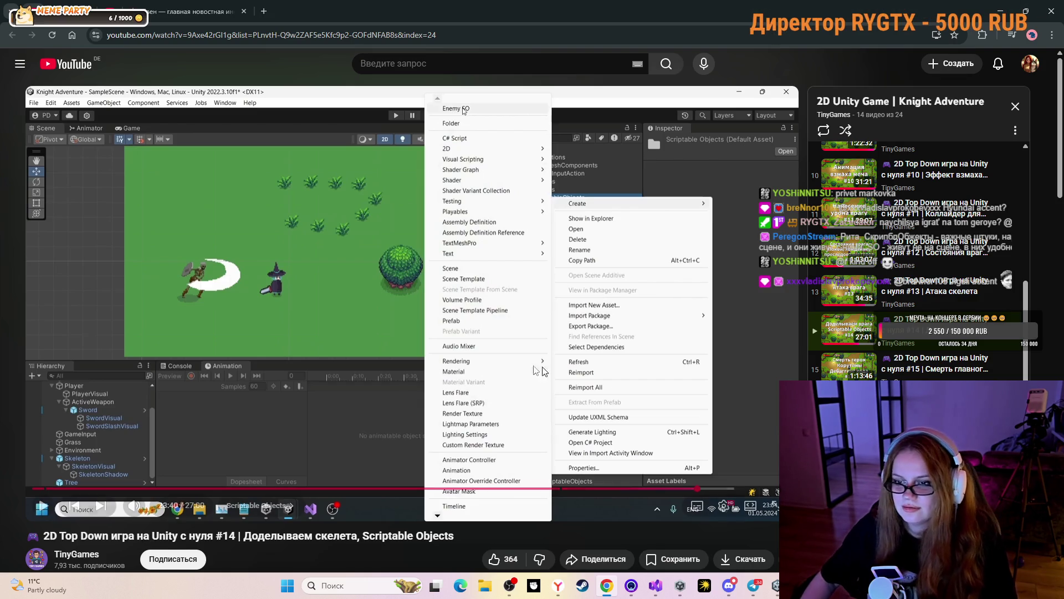
key("Left")
key("Left")
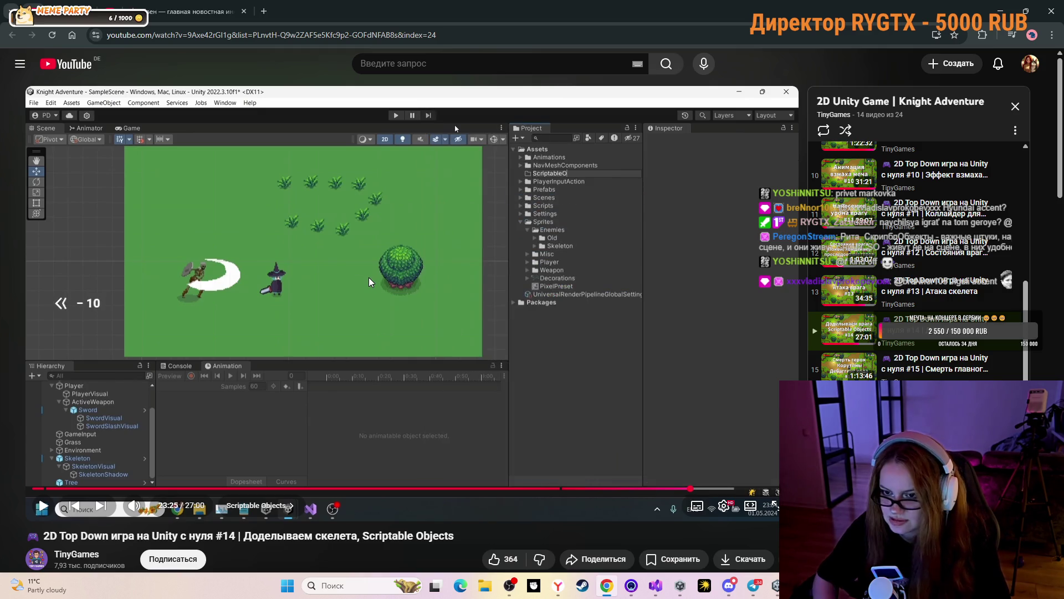
Seek the tutorial back to the EnemySO code with its CreateAssetMenu attribute.
key("Left")
key("Left")
key("Left")
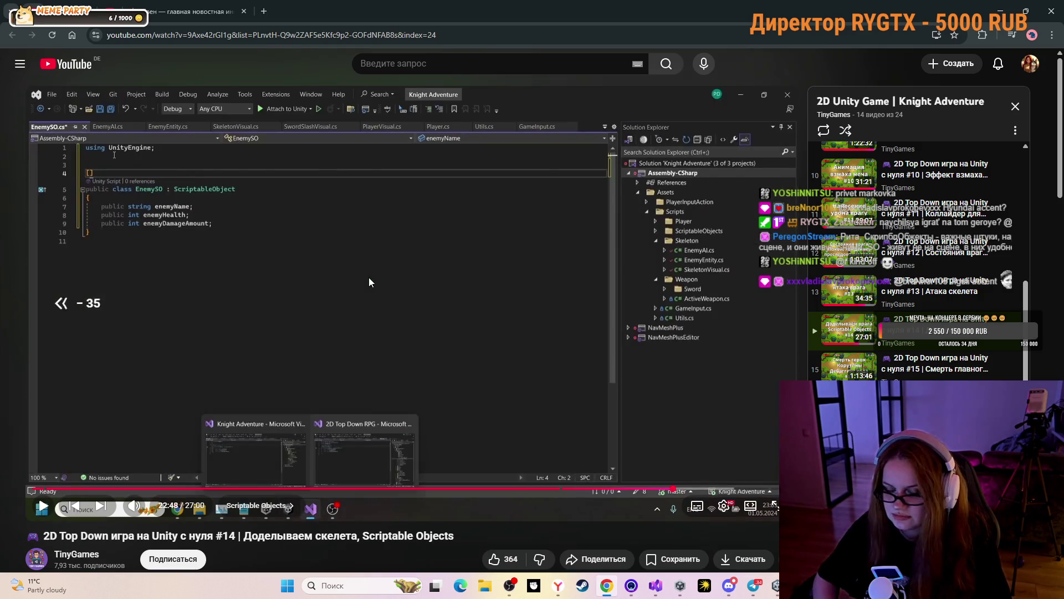
key("Left")
key("Left")
key("Left")
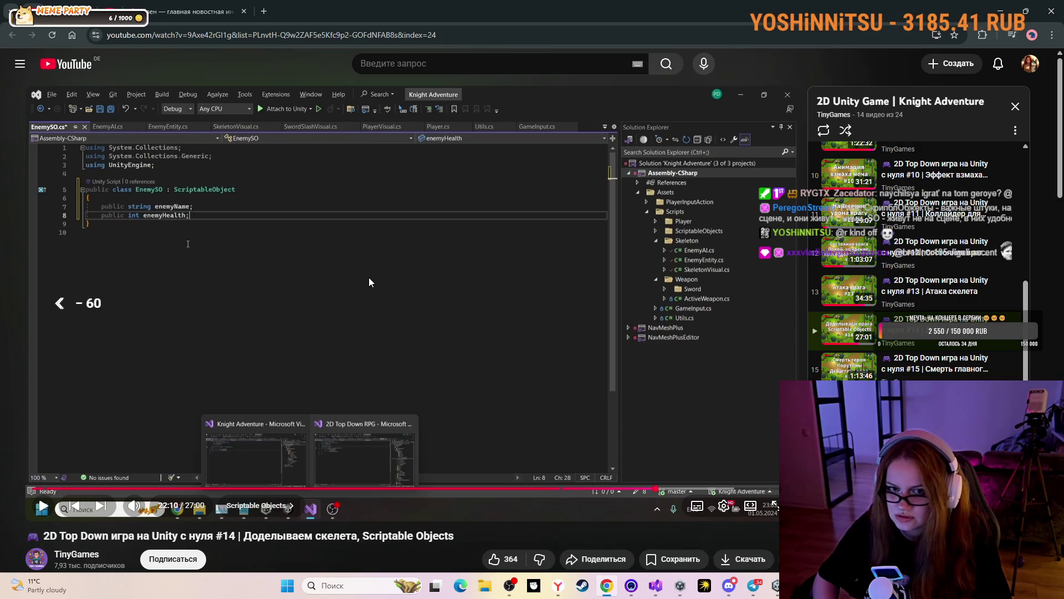
key("Left")
key("Left")
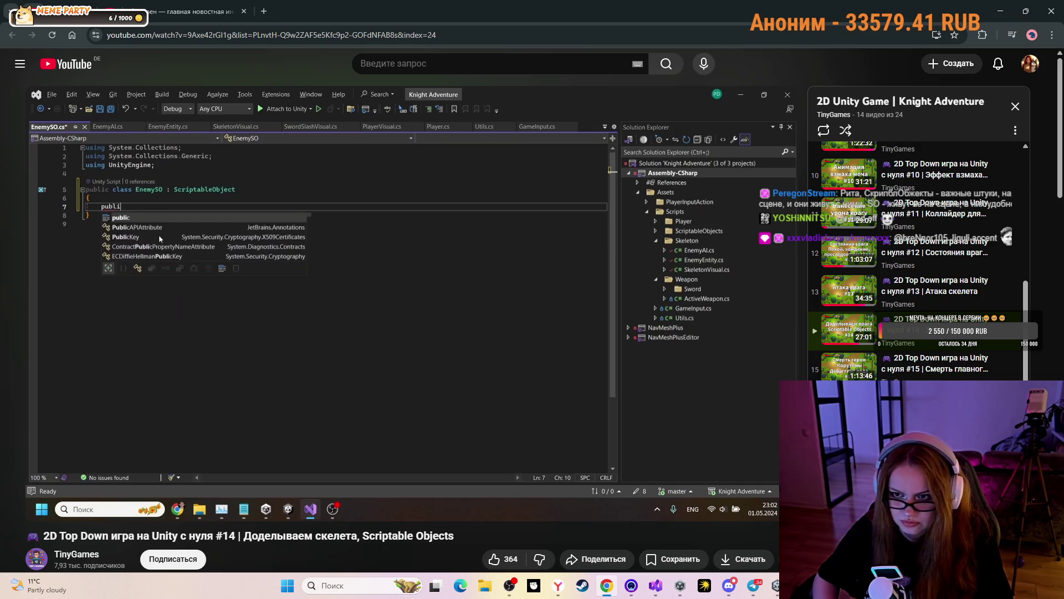
key("Left")
key("Left")
key("Right")
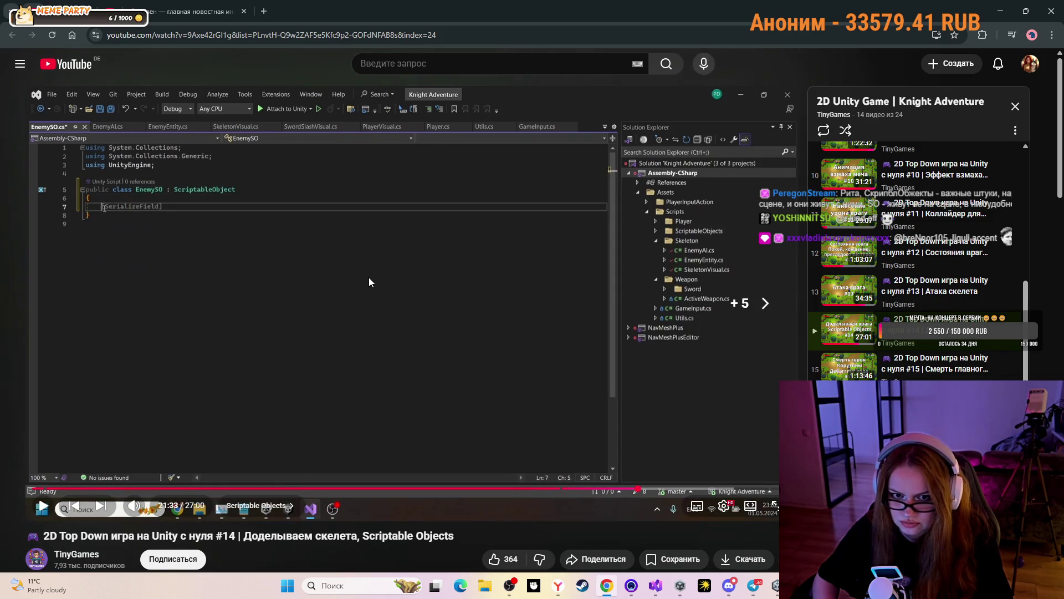
key("Right")
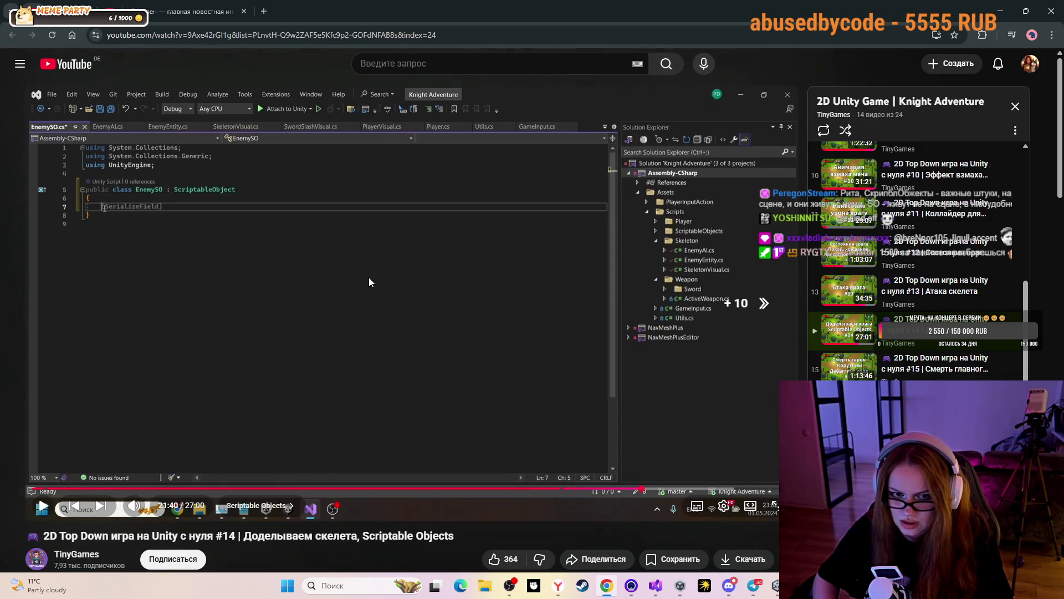
key("Right")
key("Right")
key("Right")
key("Right")
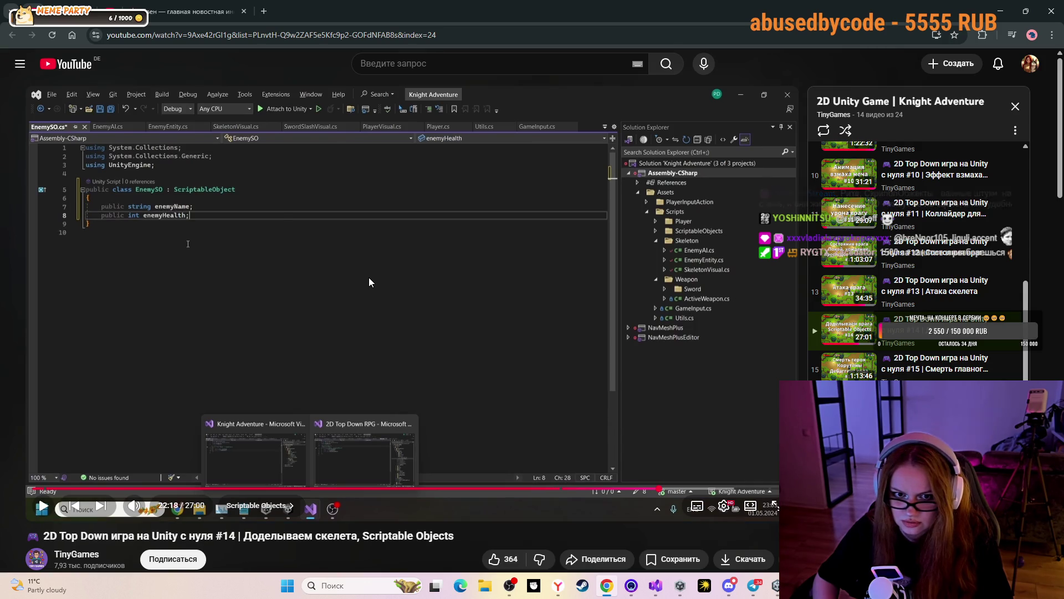
Skip ahead past the finished fields to the editor part, then bring Unity 6 forward.
key("Right")
key("Right")
key("Right")
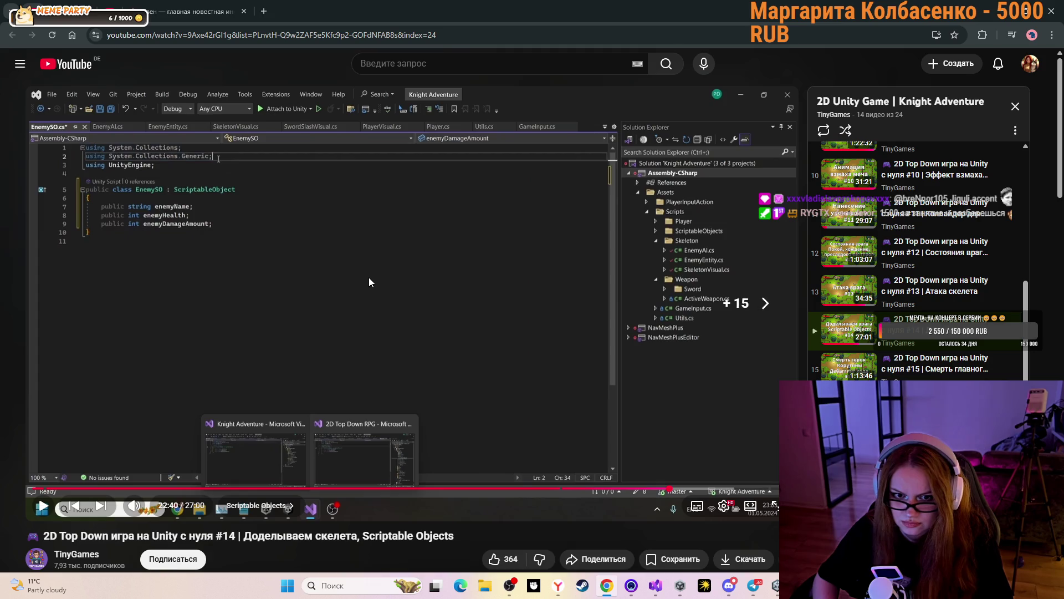
key("Right")
key("Right")
key("Right")
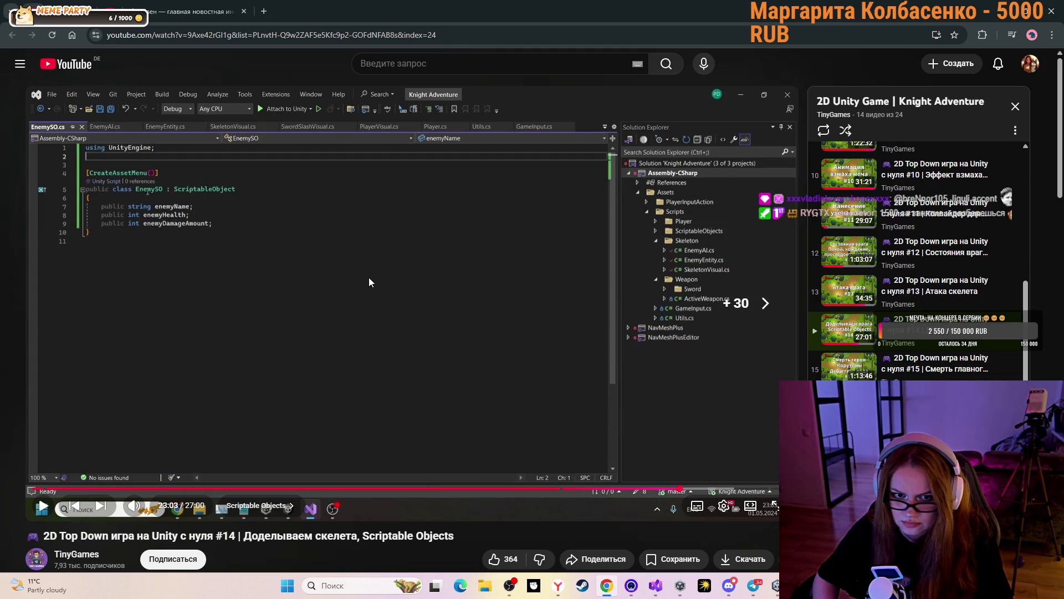
key("Right")
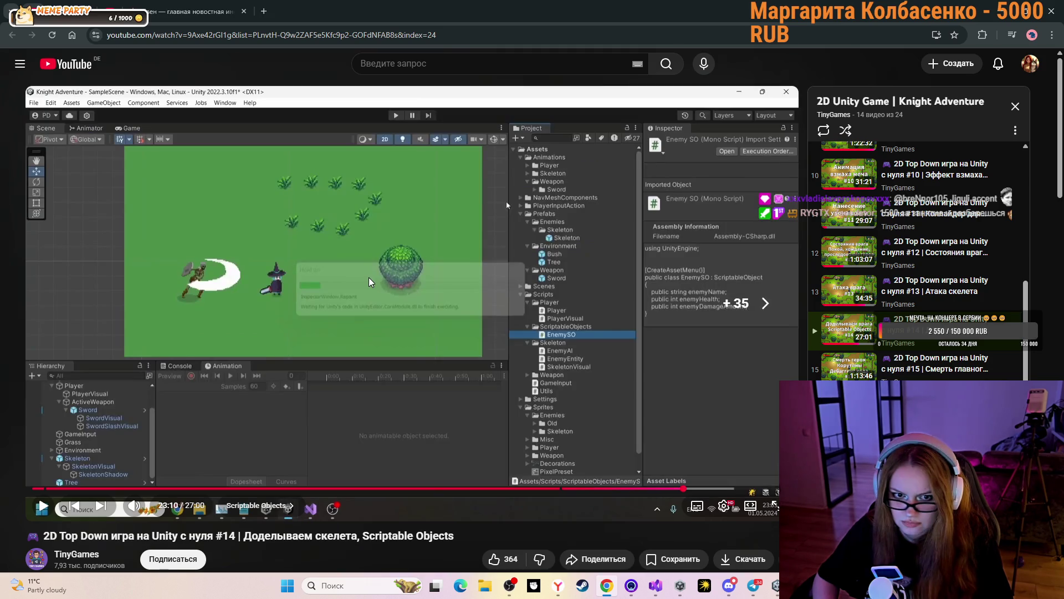
key("Left")
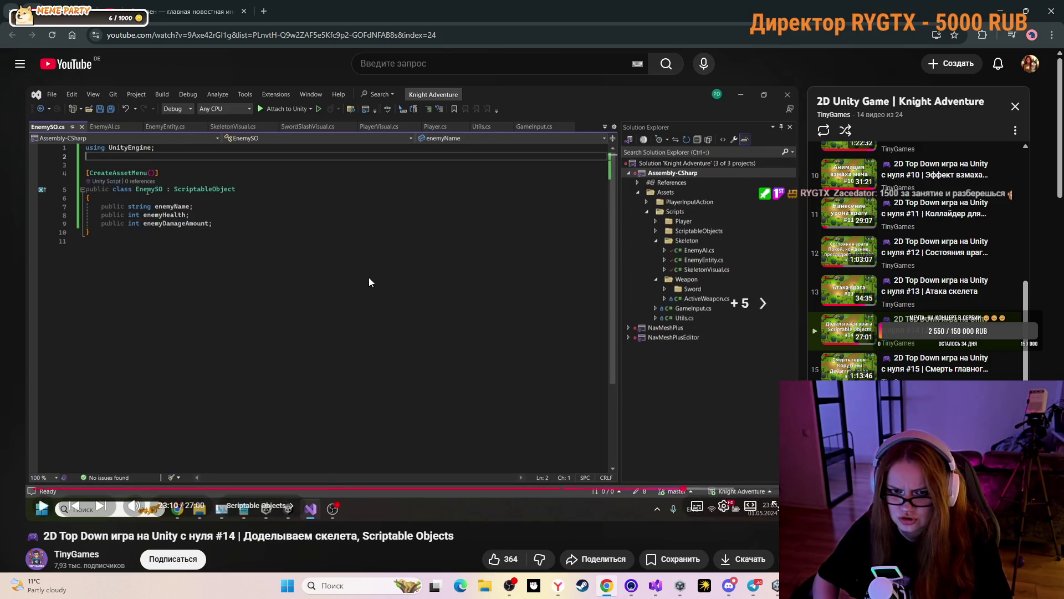
key("Right")
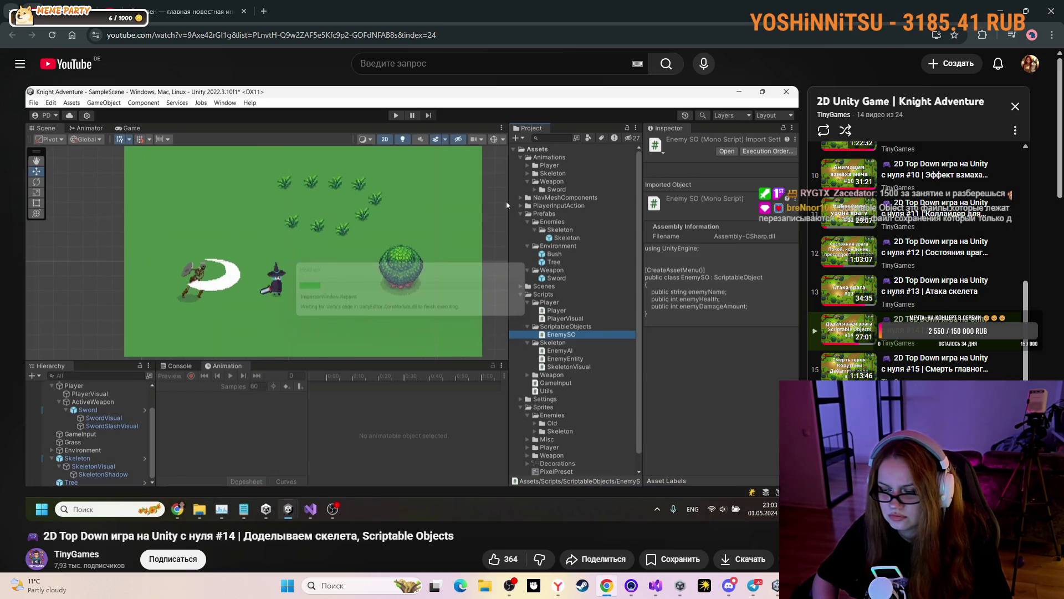
key("Right")
key("Left")
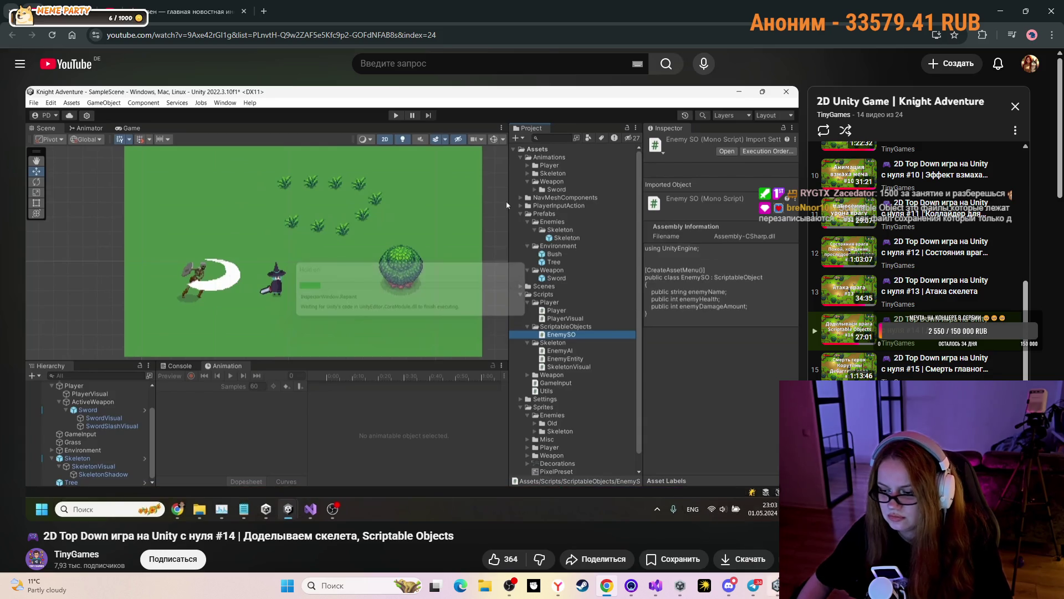
left_click(775, 586)
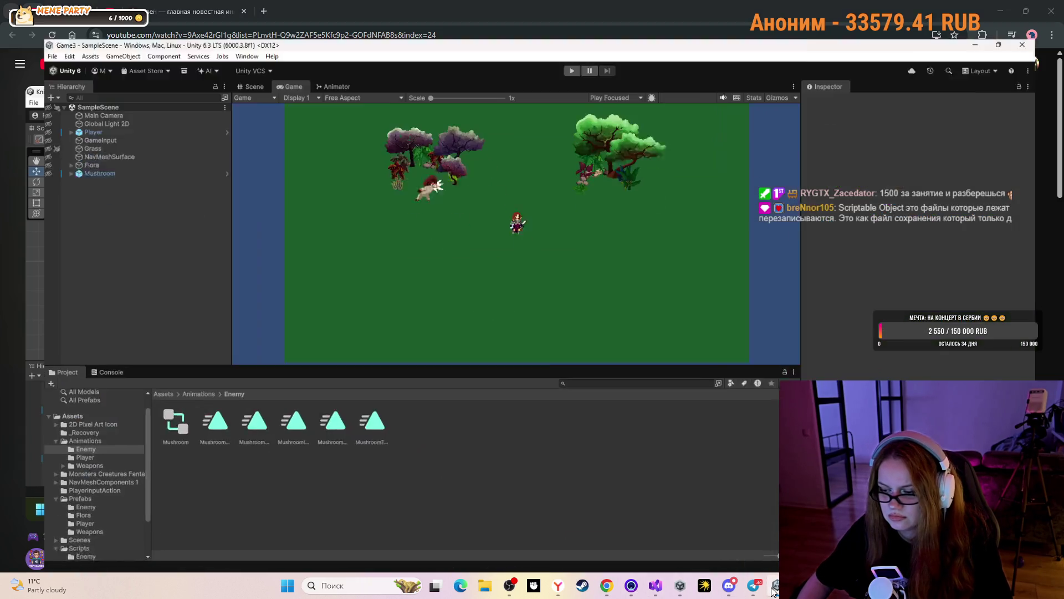
Navigate the Project window from Assets into Scripts > Enemy, then minimize Unity.
left_click(129, 381)
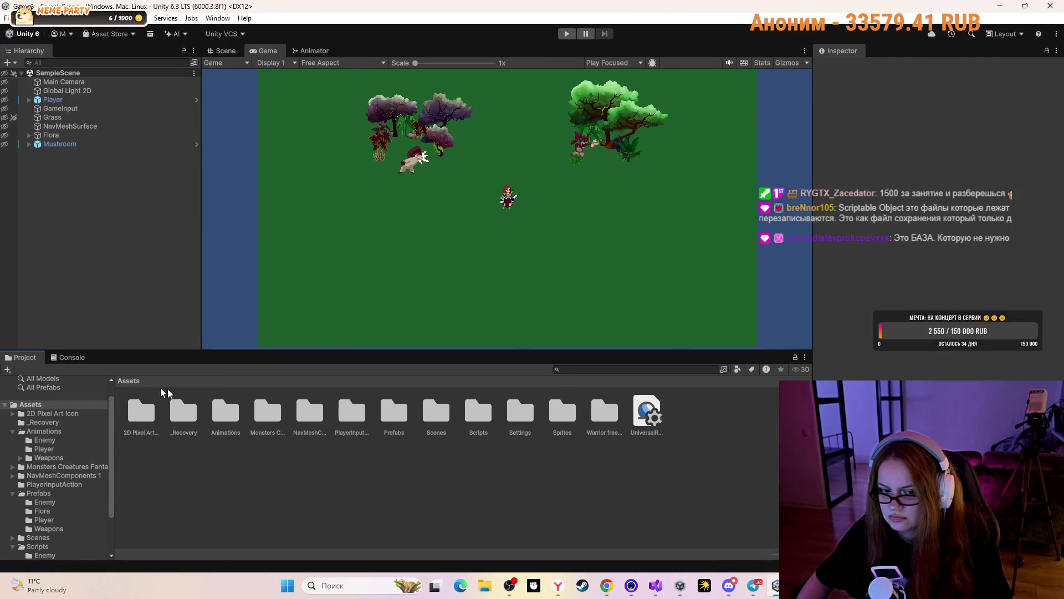
left_click(476, 409)
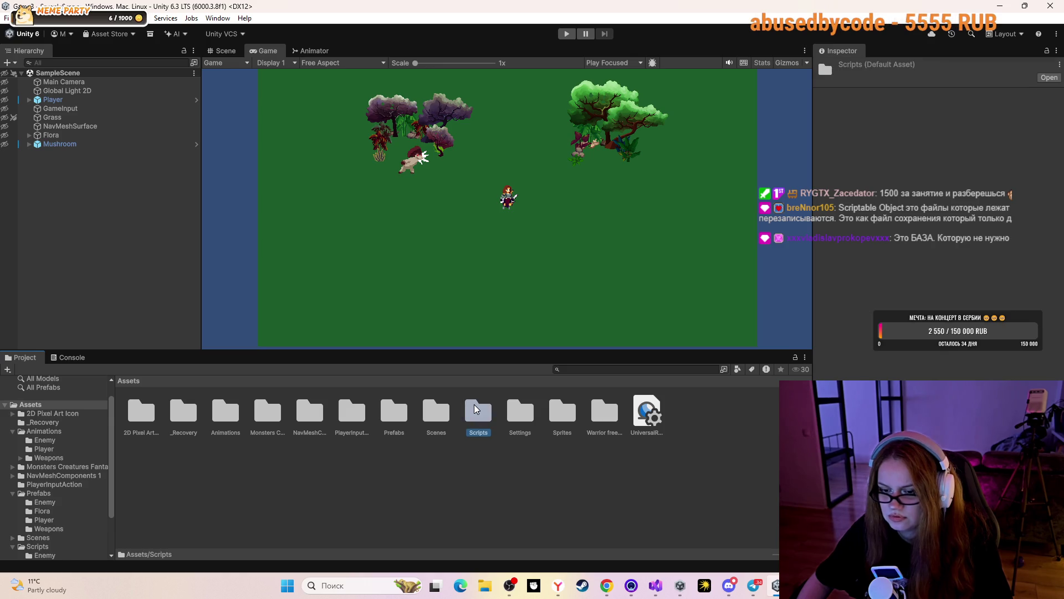
double_click(476, 410)
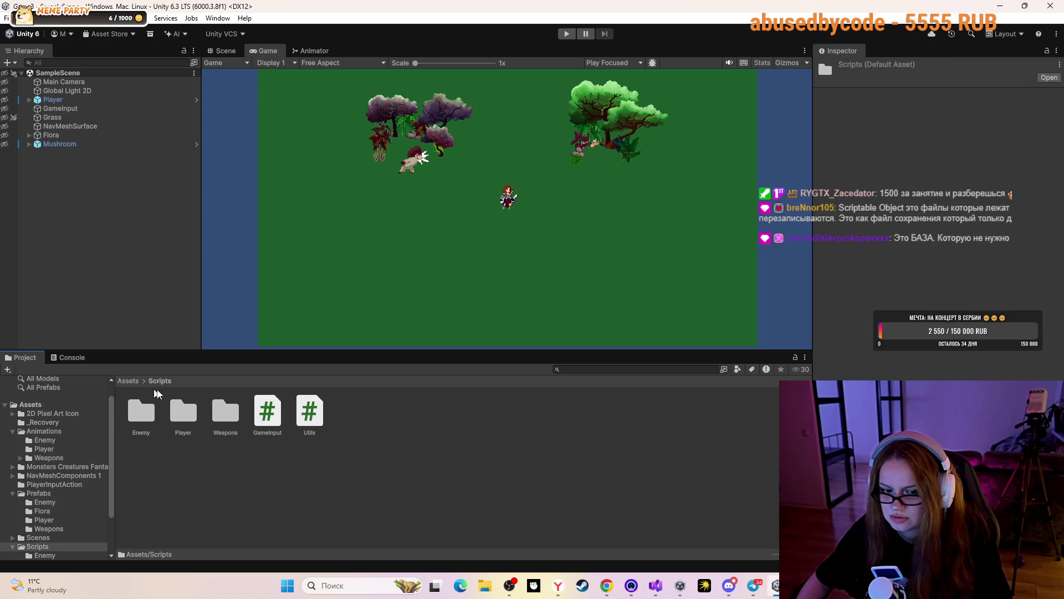
left_click(107, 414)
left_click(129, 381)
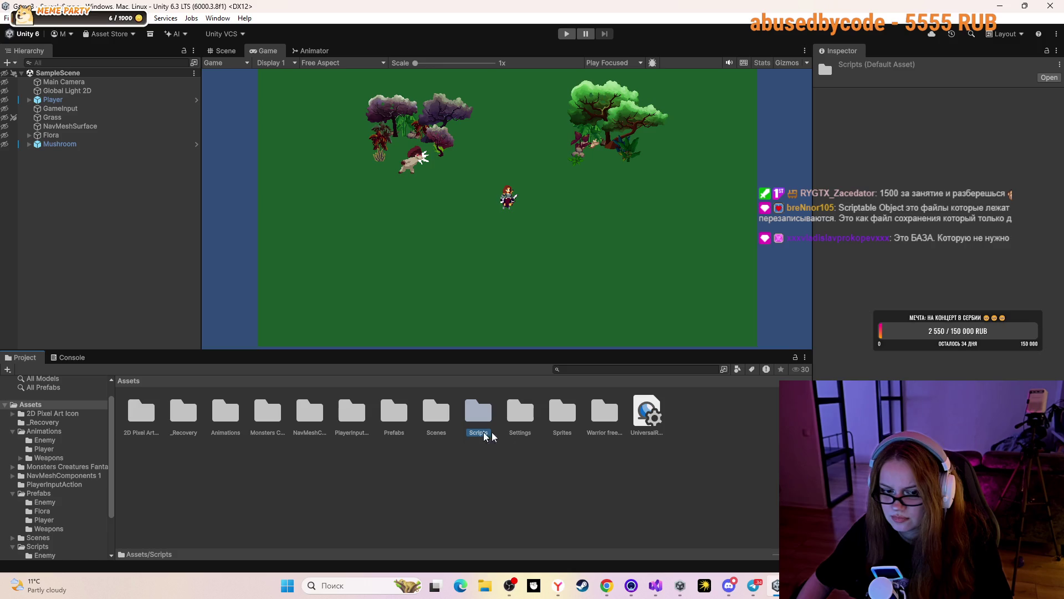
double_click(478, 412)
double_click(142, 411)
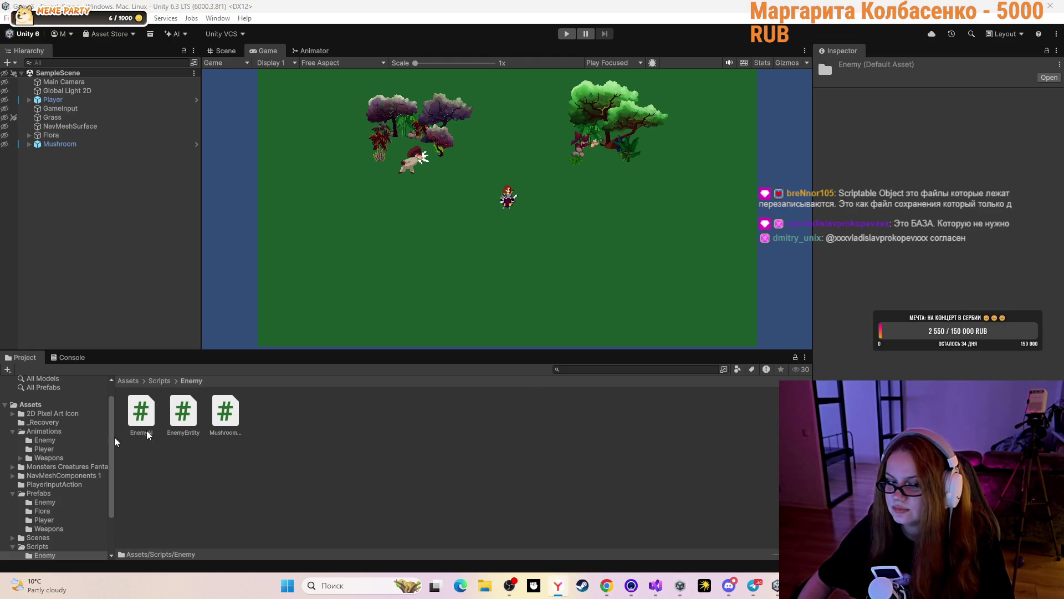
left_click(995, 8)
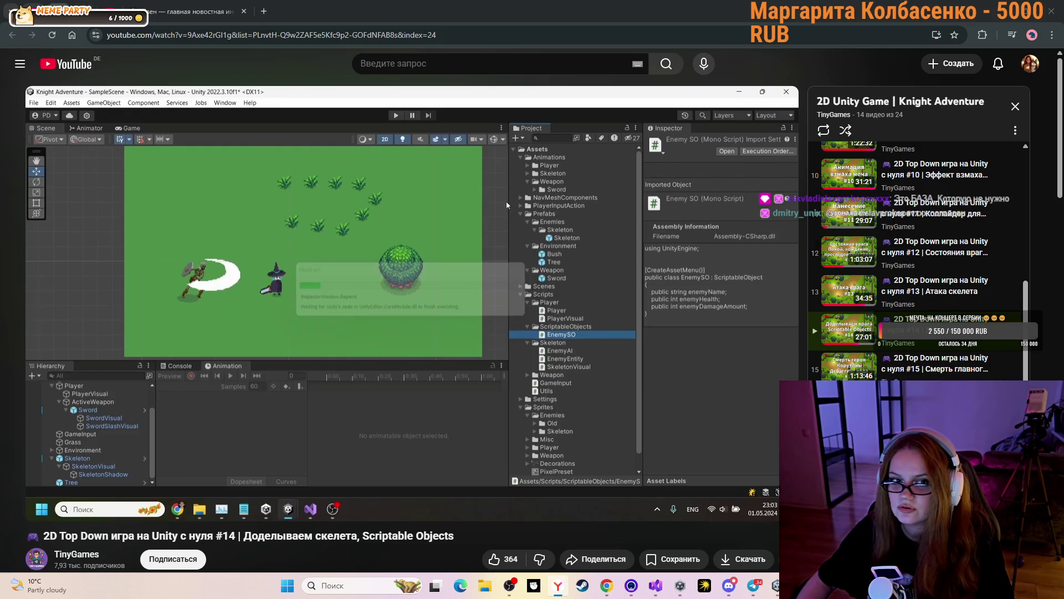
Switch to the C# functions and methods lesson tab and scroll its playlist.
left_click(105, 5)
scroll(890, 279, "up", 8)
scroll(889, 278, "down", 8)
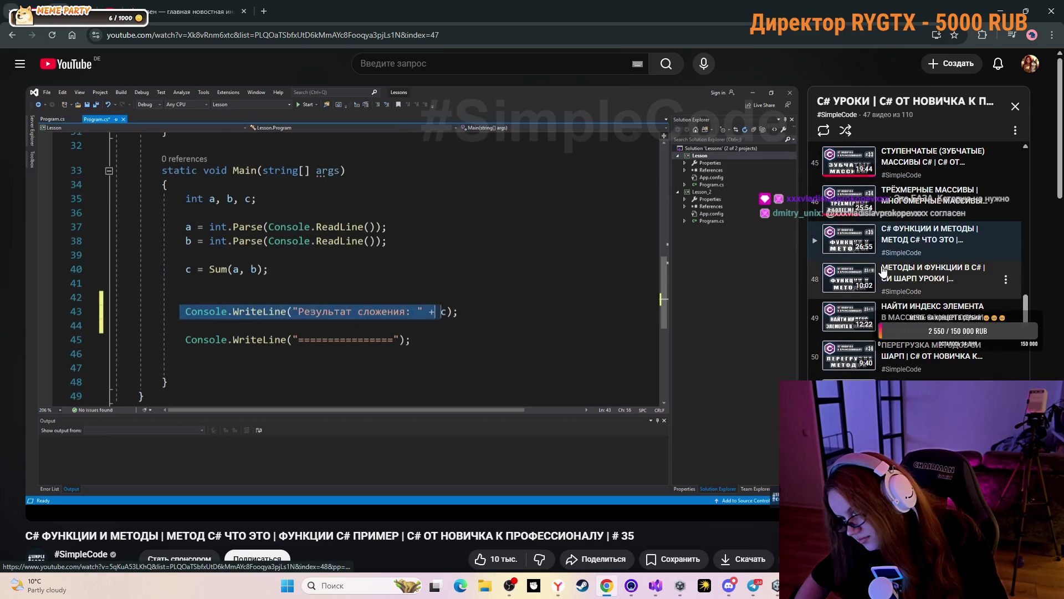
scroll(884, 270, "down", 2)
scroll(884, 270, "down", 1)
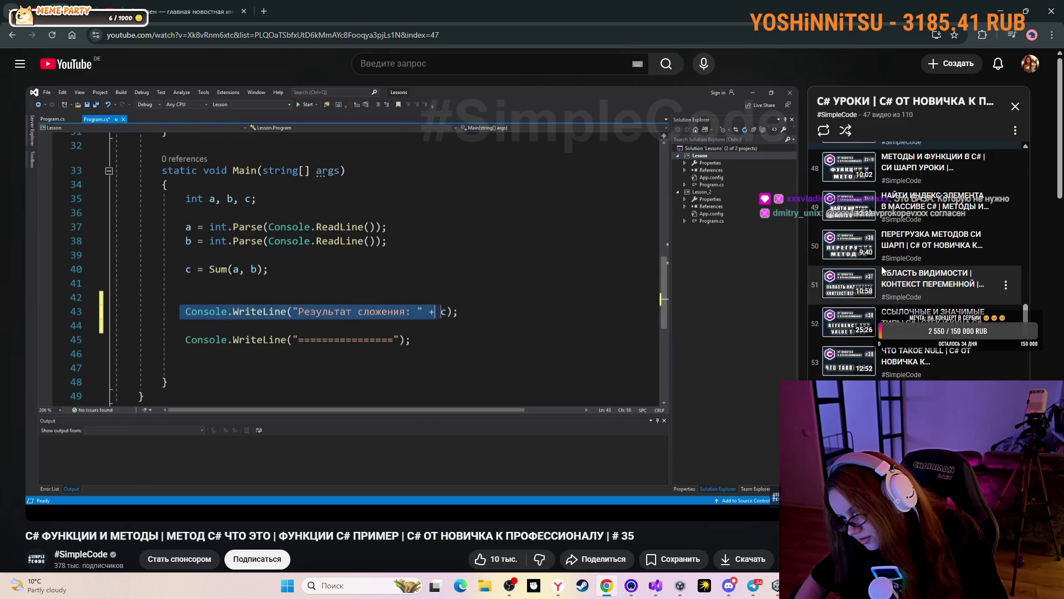
scroll(886, 301, "down", 1)
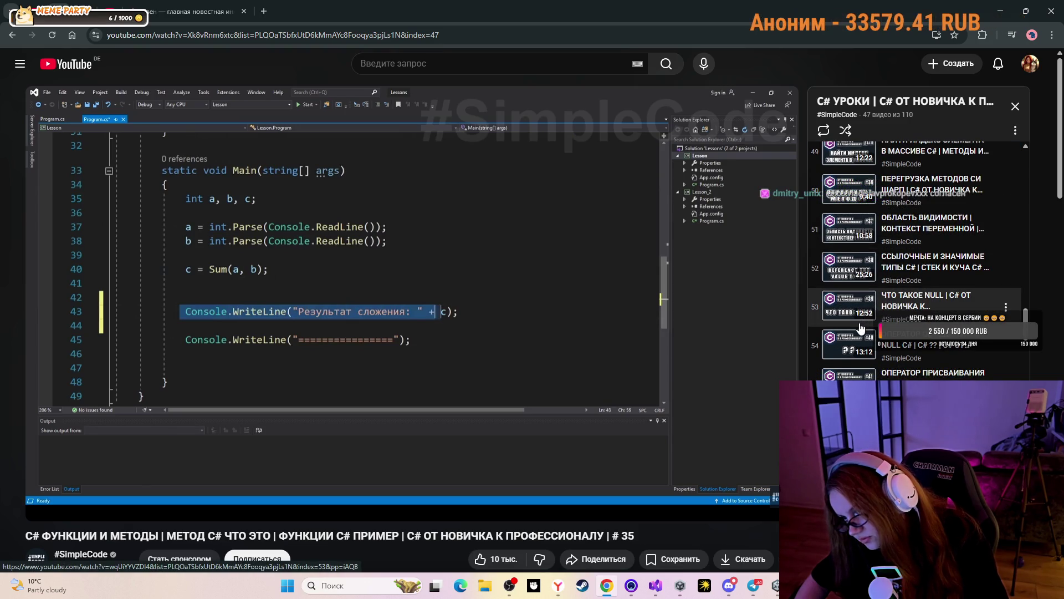
scroll(861, 329, "down", 1)
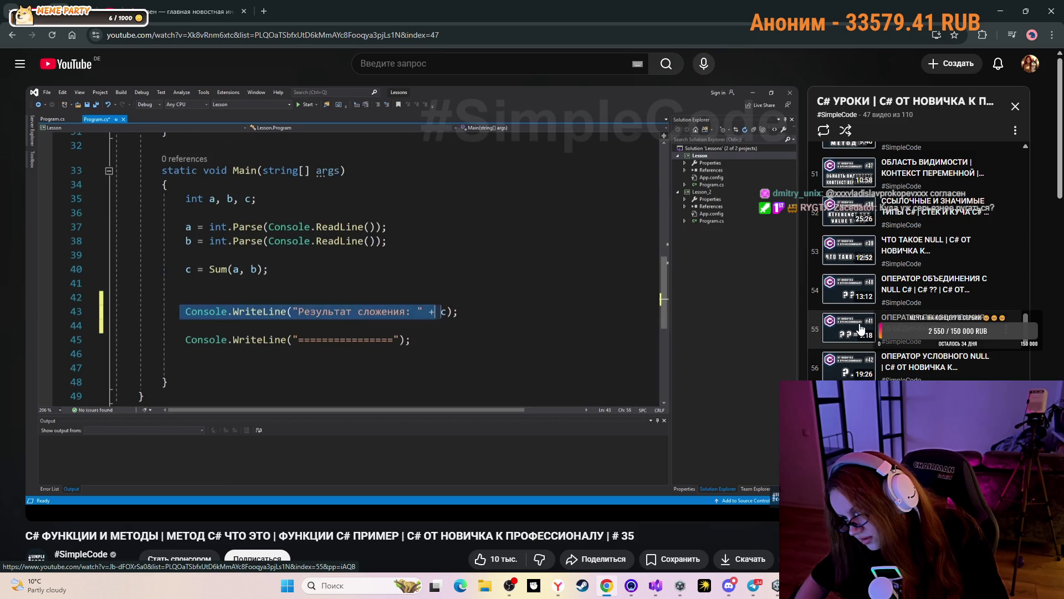
scroll(861, 329, "down", 1)
scroll(861, 329, "down", 3)
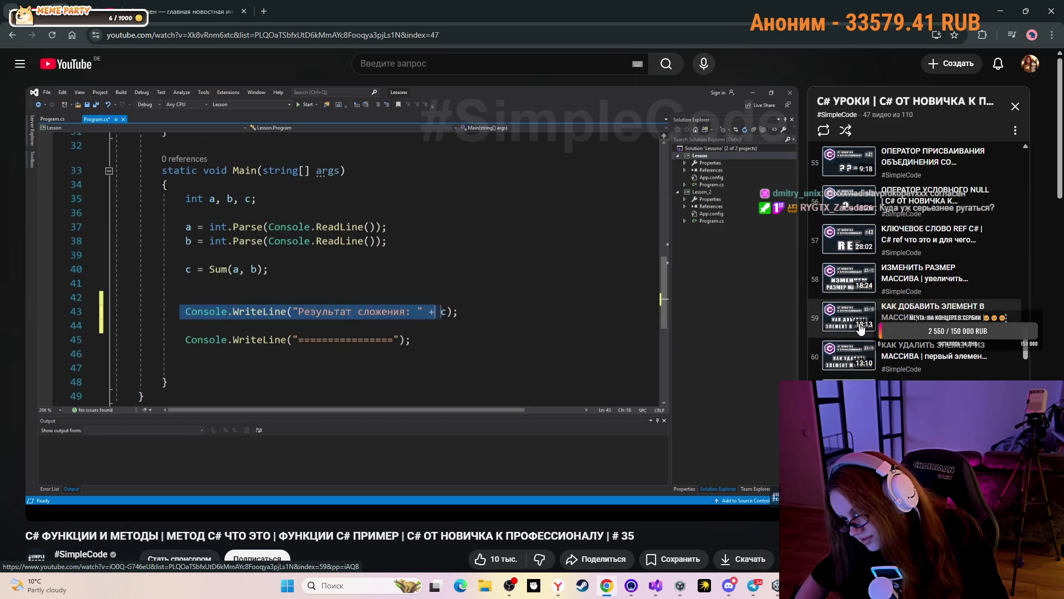
Scroll further down the playlist and dismiss one entry's options menu.
scroll(859, 326, "down", 1)
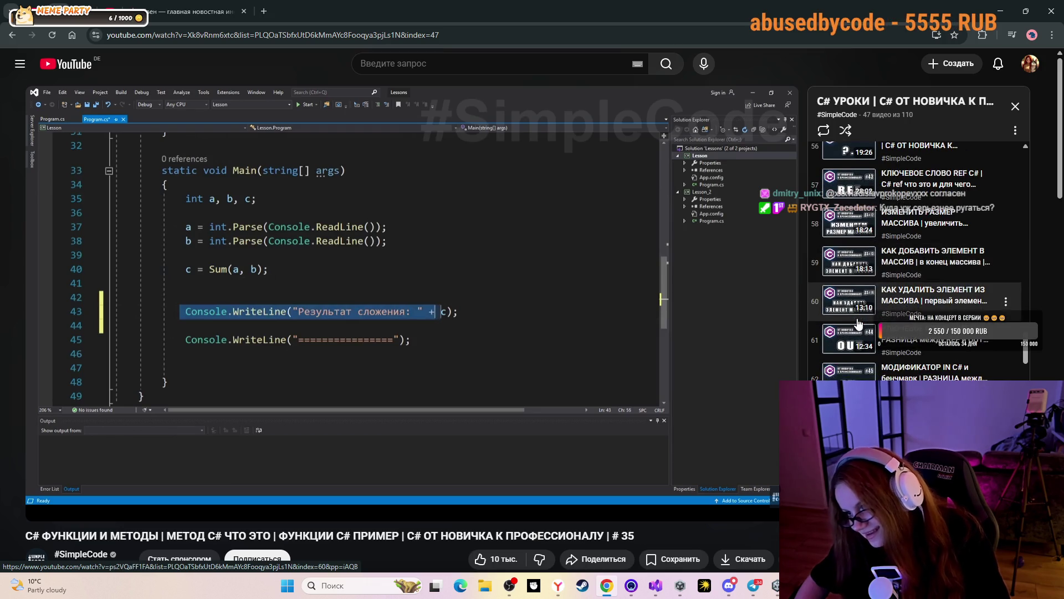
scroll(859, 324, "down", 1)
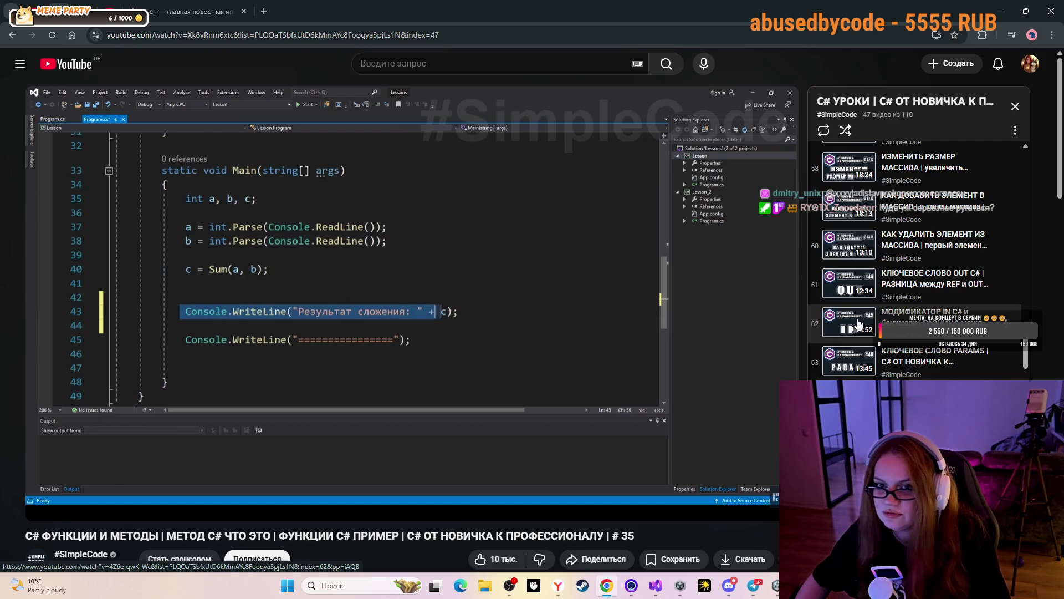
scroll(859, 324, "down", 1)
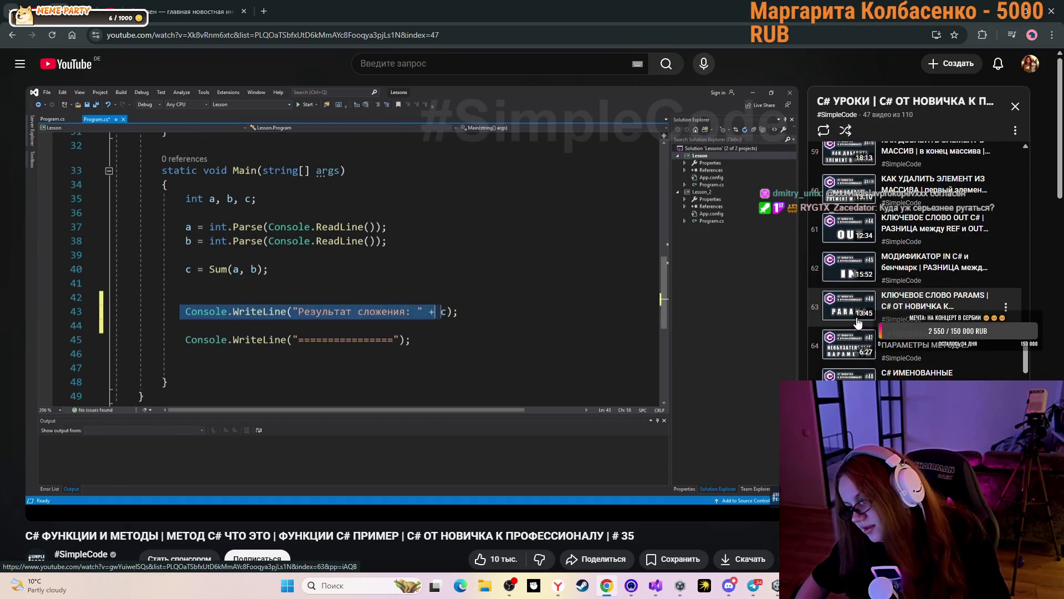
scroll(857, 322, "down", 1)
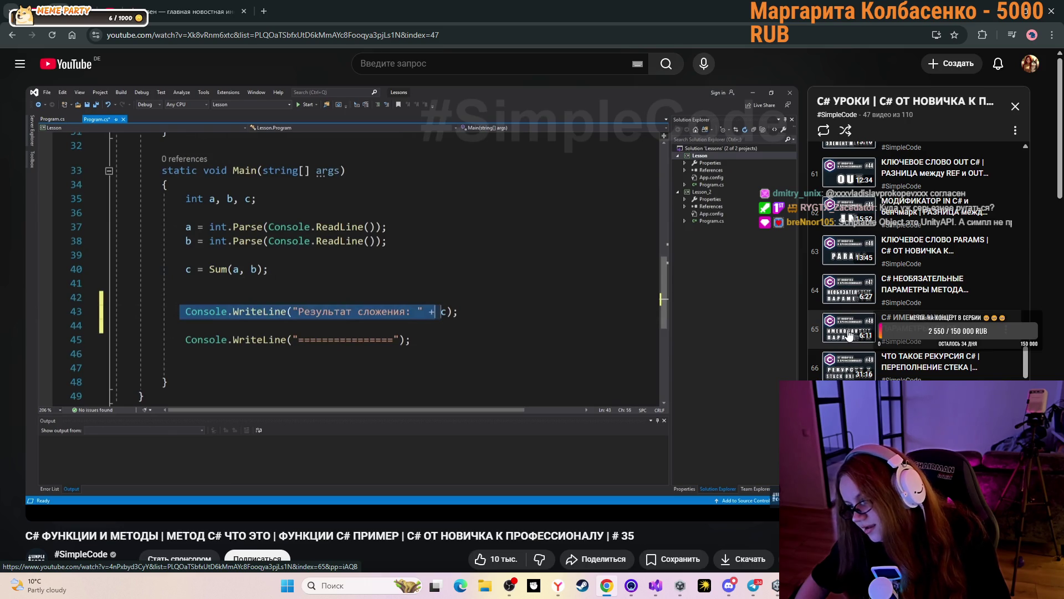
scroll(850, 335, "down", 1)
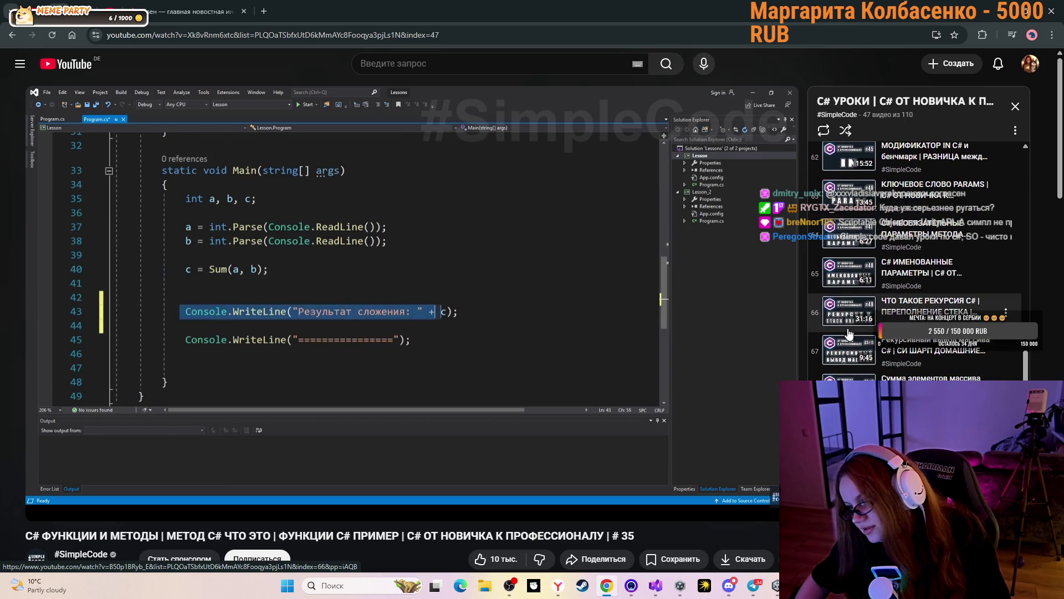
scroll(849, 334, "down", 1)
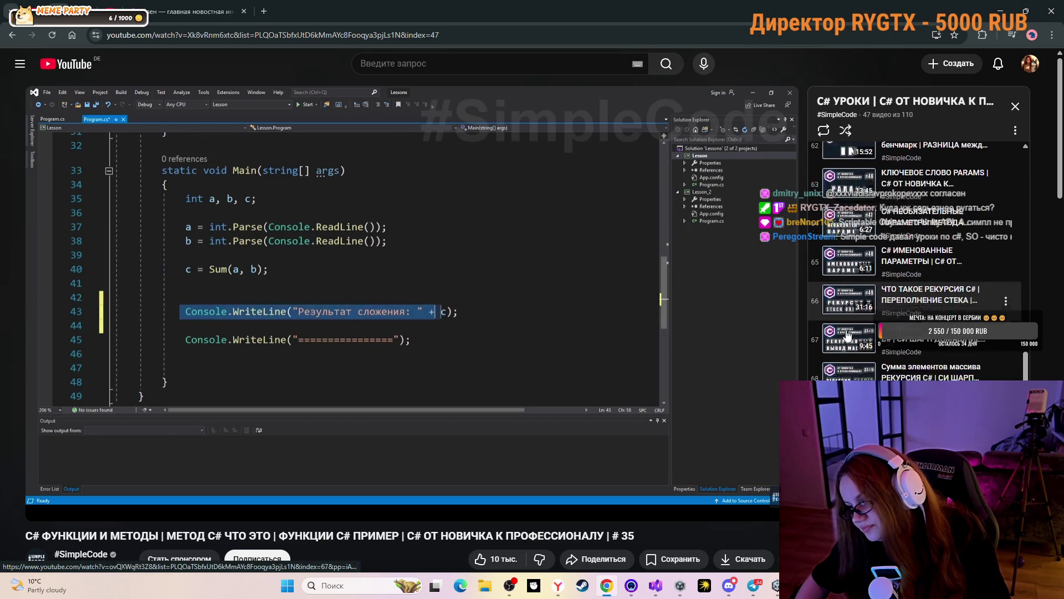
right_click(843, 336)
left_click(796, 372)
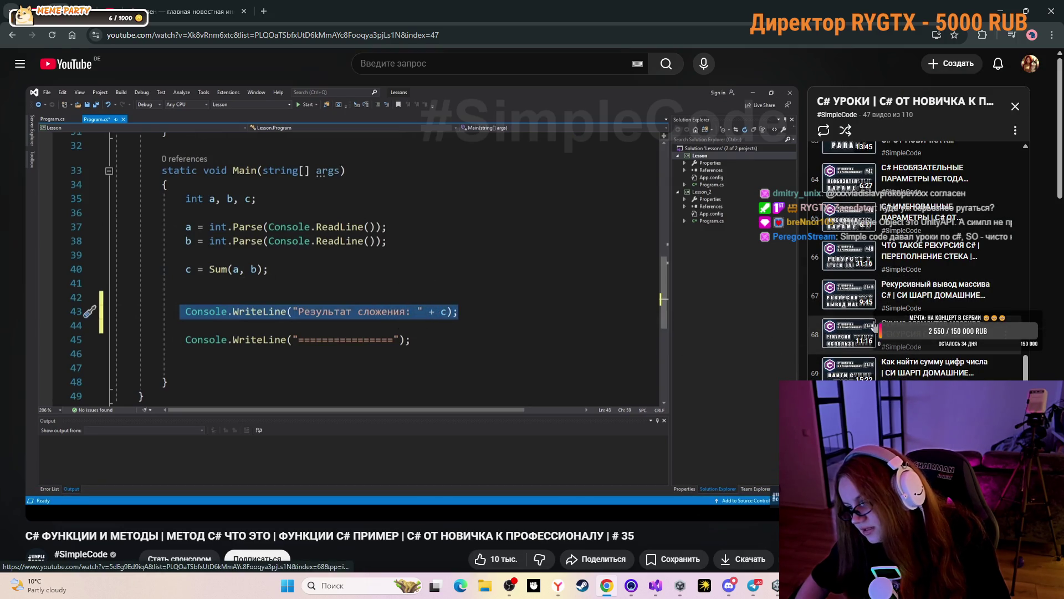
Scroll the C# playlist panel down until lessons 100–105 are visible.
scroll(871, 324, "down", 1)
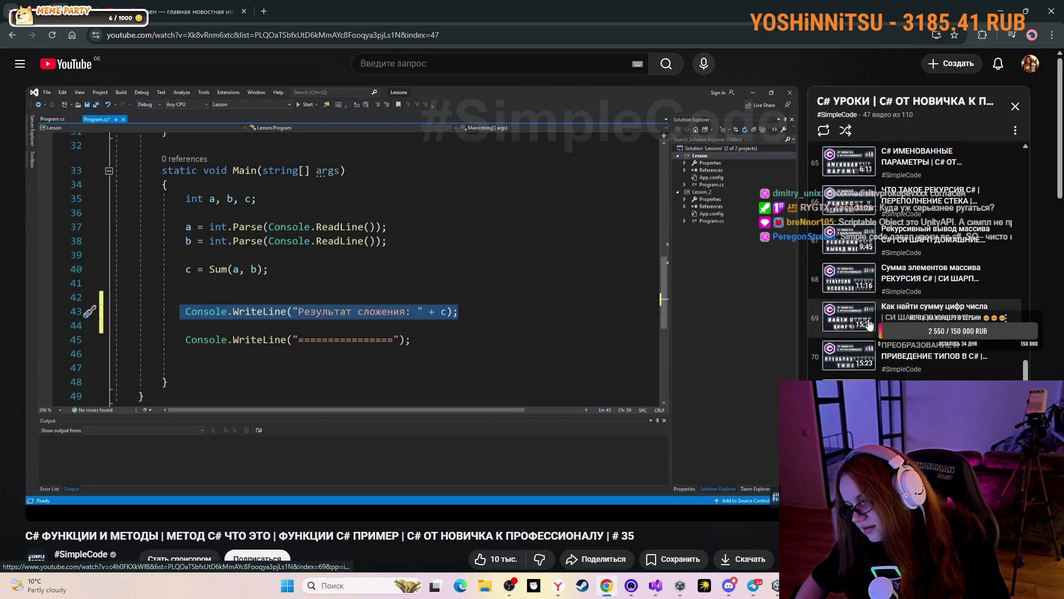
scroll(869, 323, "down", 2)
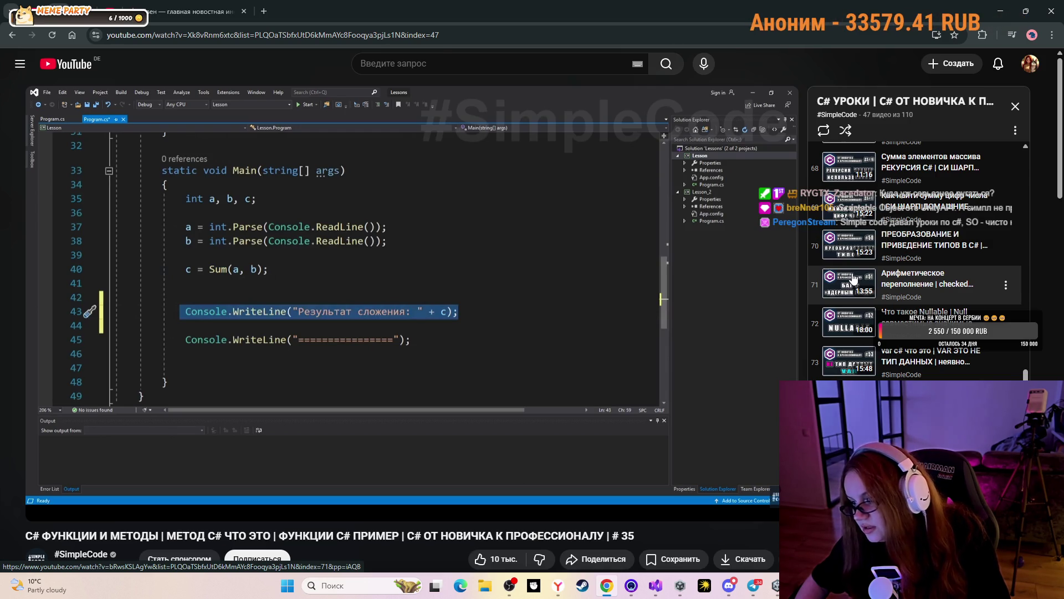
scroll(854, 279, "up", 2)
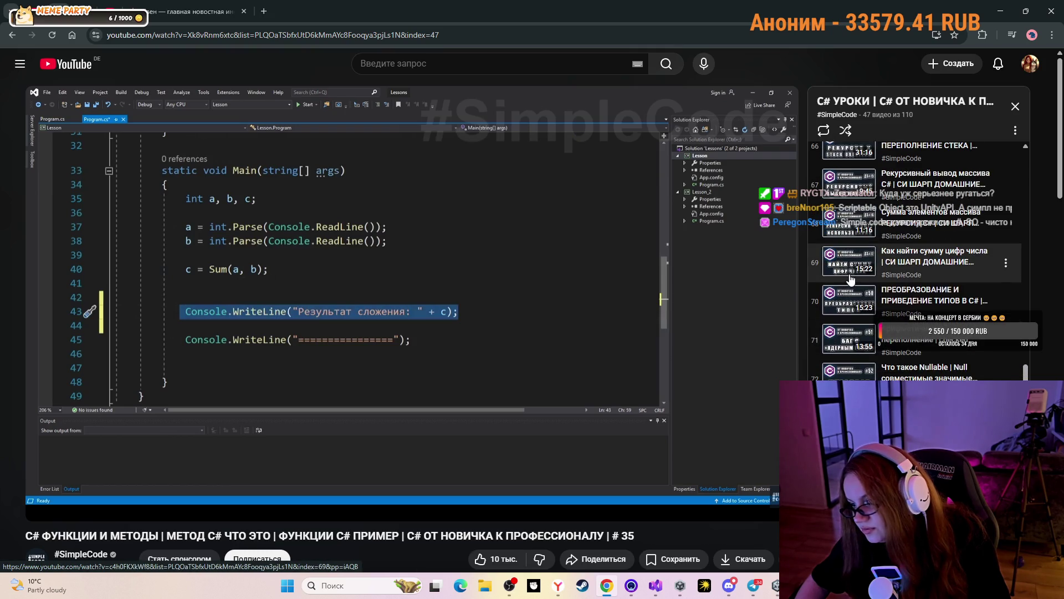
scroll(848, 279, "down", 3)
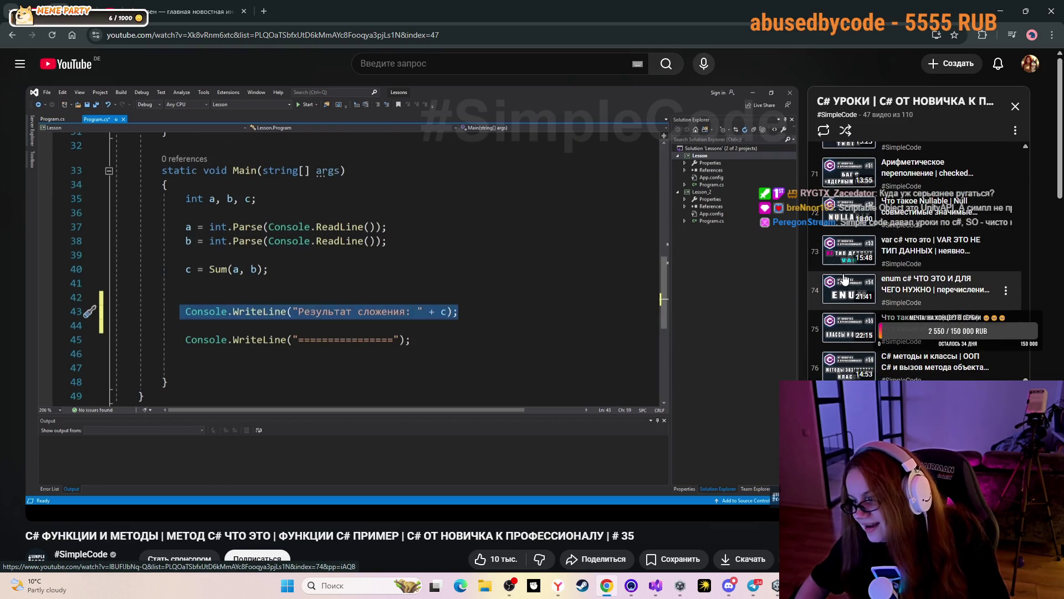
scroll(845, 279, "down", 1)
scroll(845, 278, "down", 1)
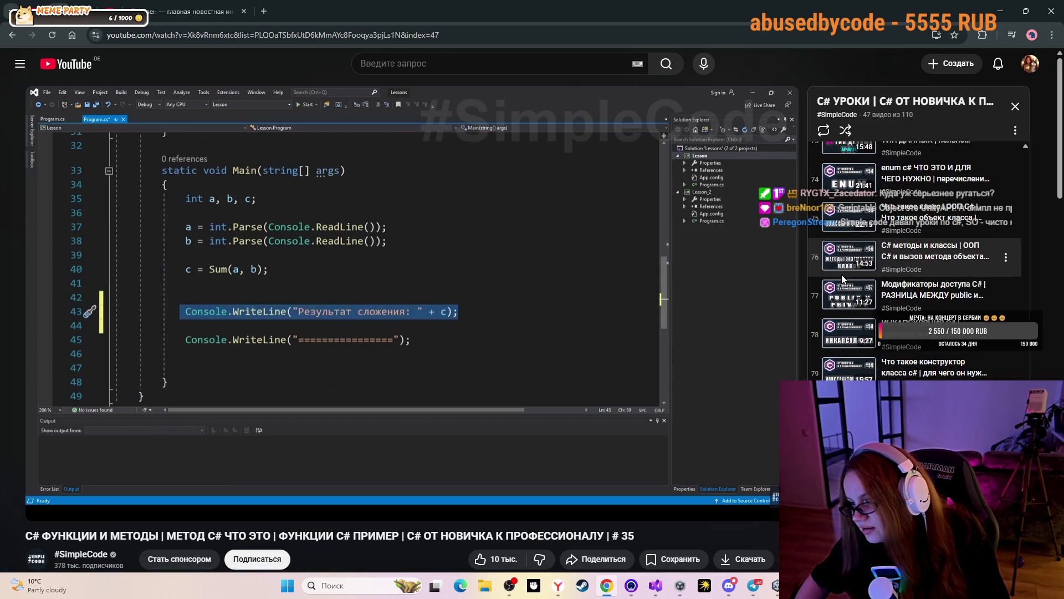
scroll(841, 275, "down", 1)
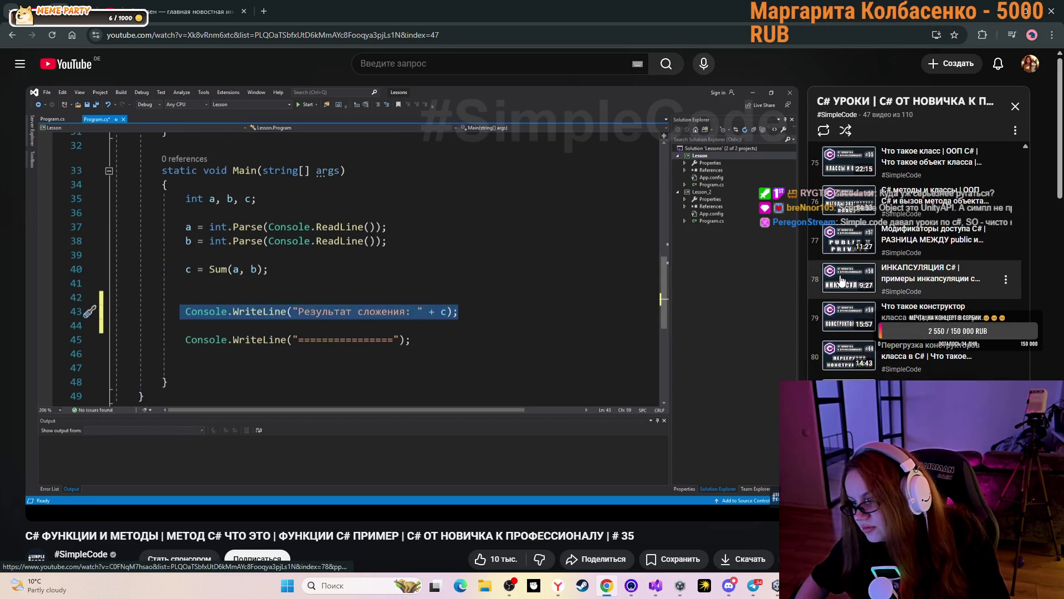
scroll(841, 280, "down", 1)
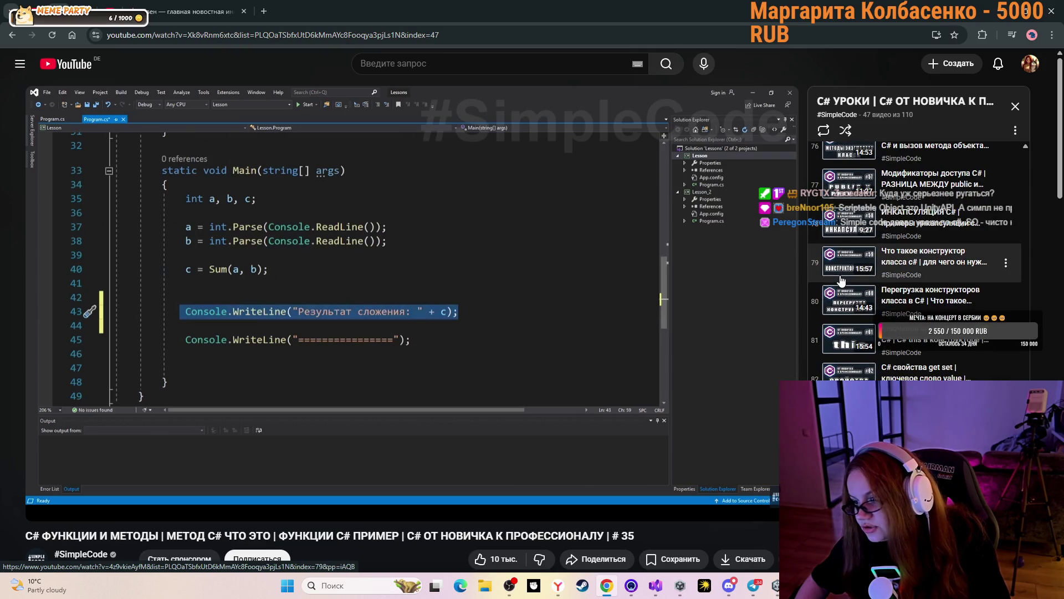
scroll(842, 281, "down", 1)
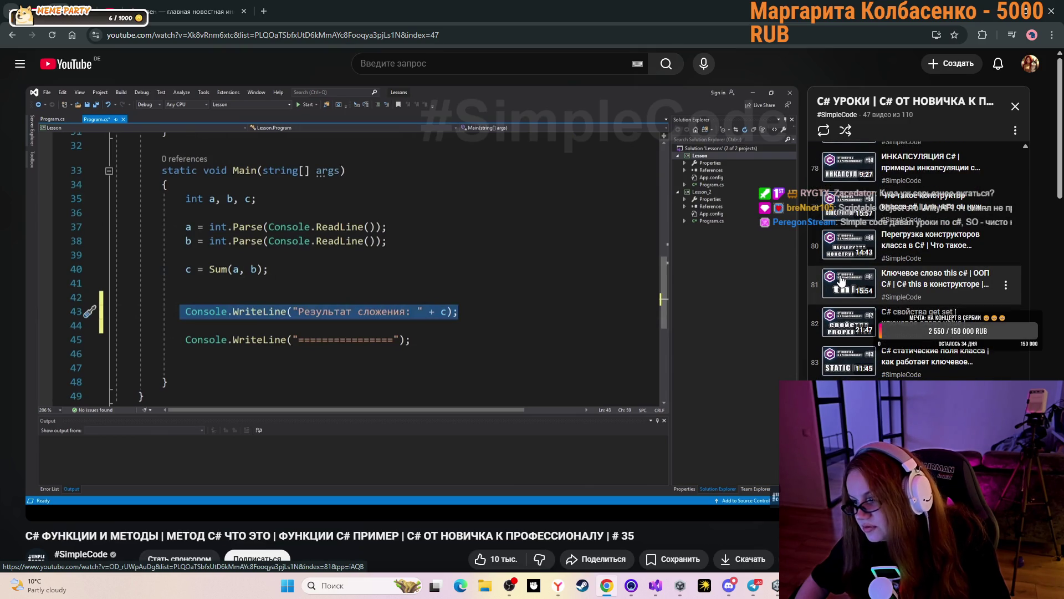
scroll(842, 281, "down", 1)
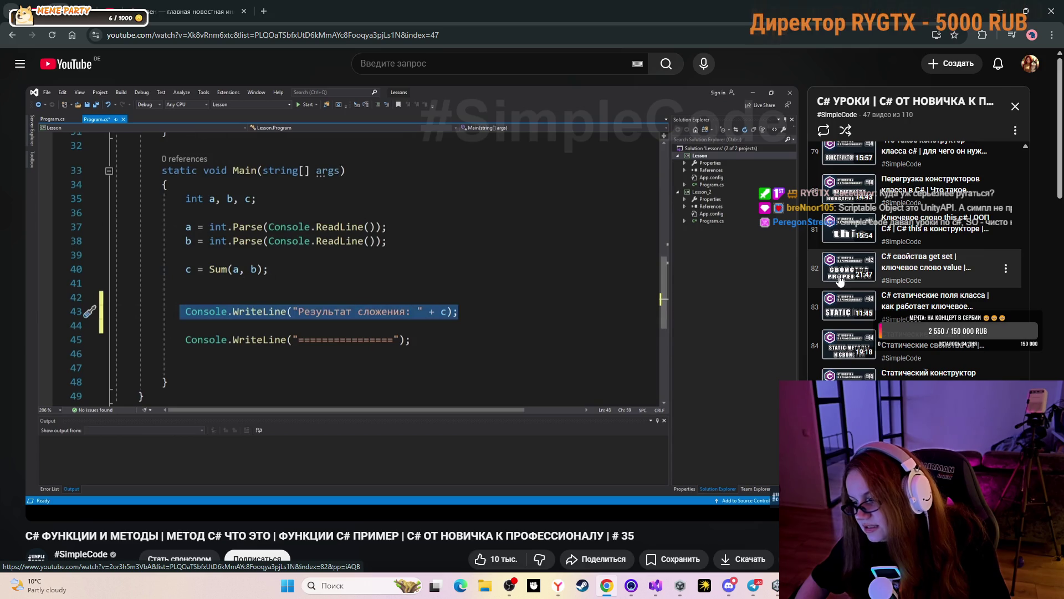
scroll(842, 281, "down", 1)
scroll(832, 280, "down", 2)
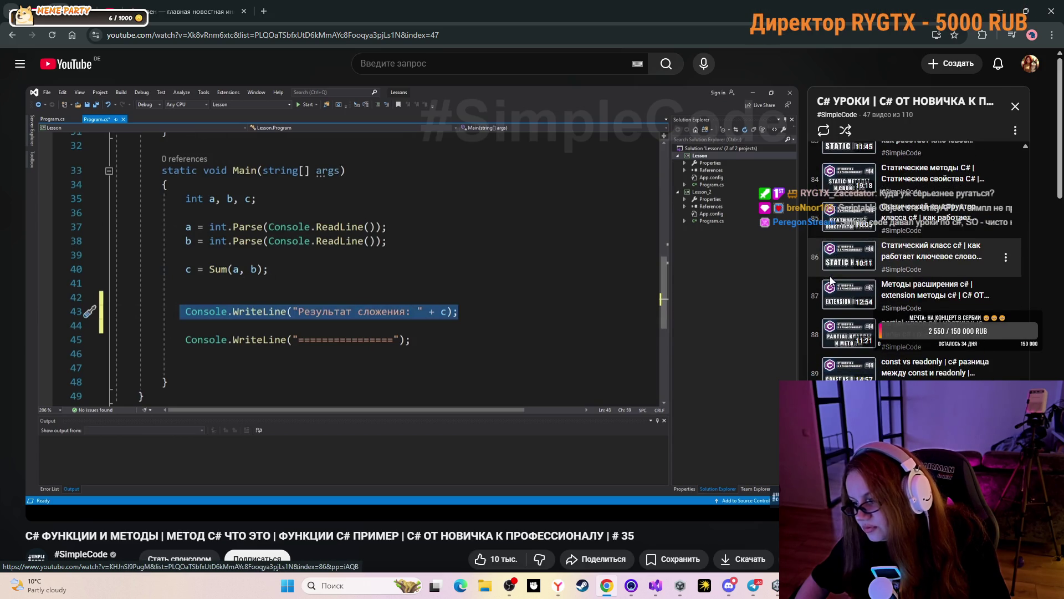
scroll(829, 276, "down", 2)
scroll(831, 282, "down", 2)
scroll(831, 282, "down", 1)
scroll(831, 282, "down", 1)
scroll(831, 283, "down", 2)
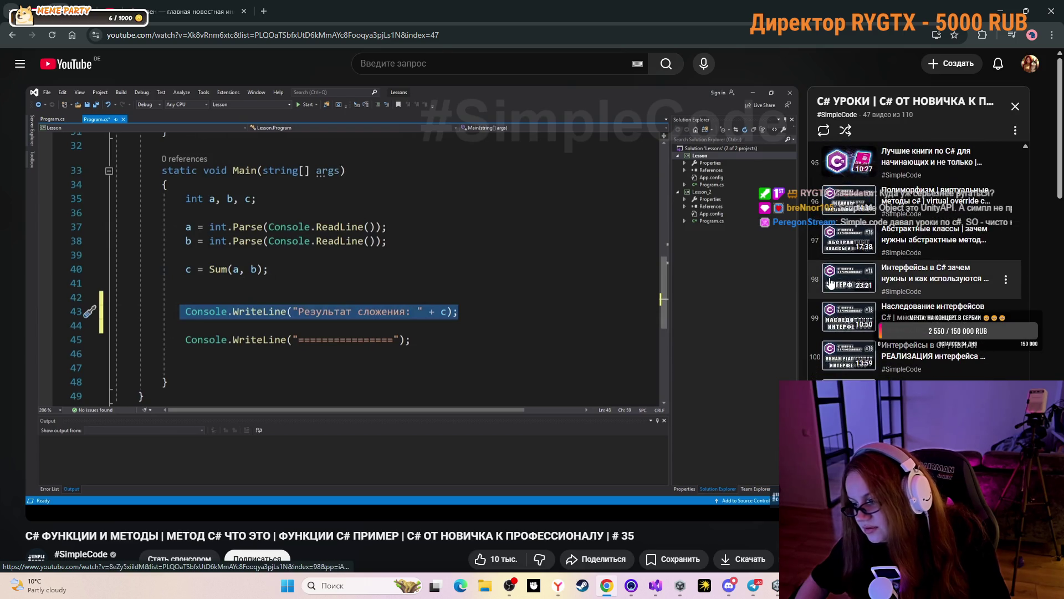
scroll(832, 283, "down", 2)
scroll(831, 283, "down", 2)
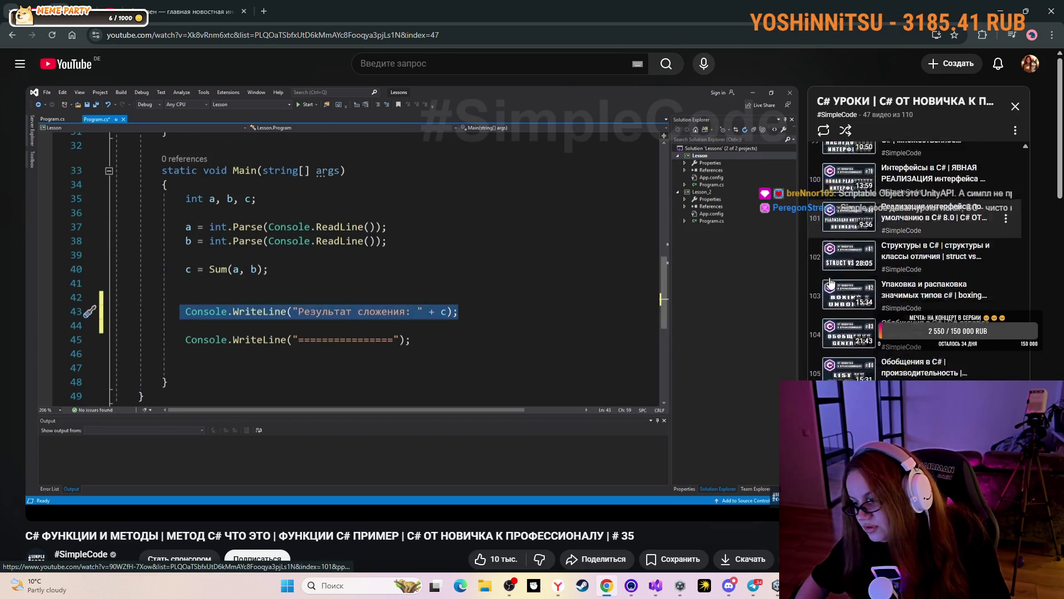
scroll(831, 283, "down", 1)
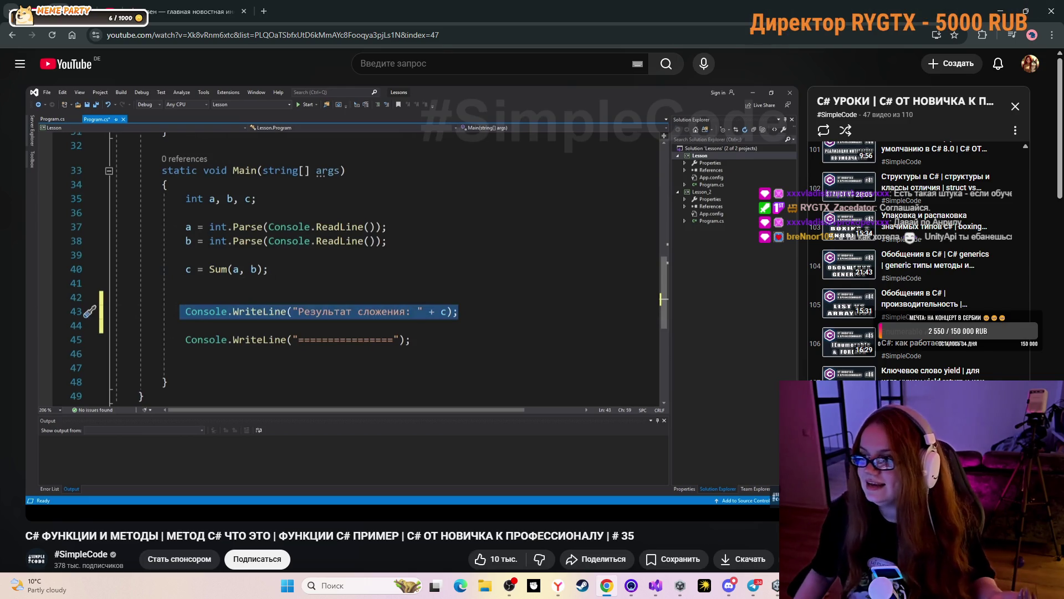
left_click(1002, 12)
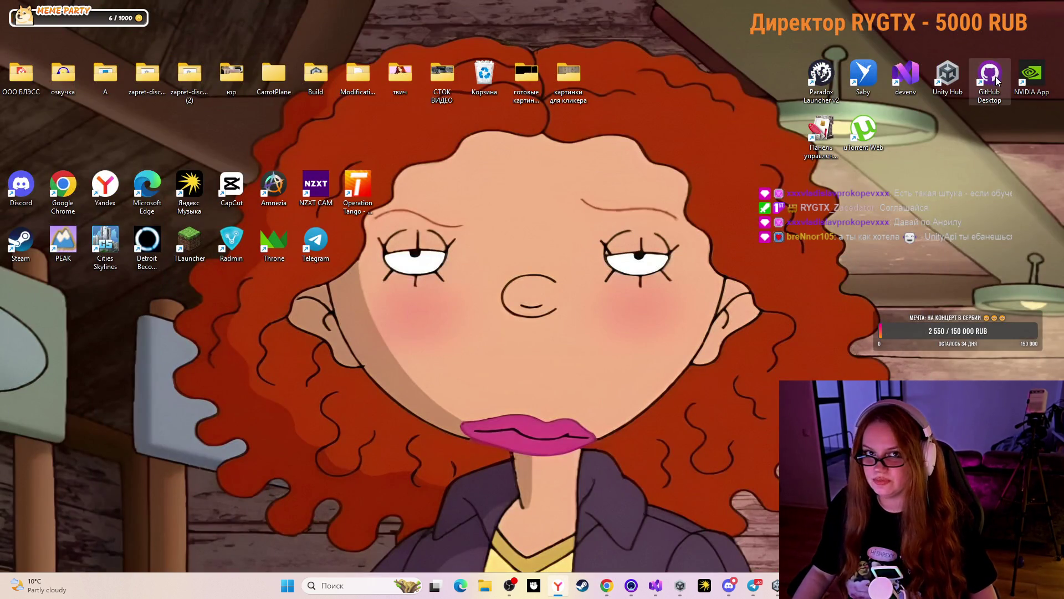
Check the Discord window, then look at the Unity editor.
mouse_move(723, 588)
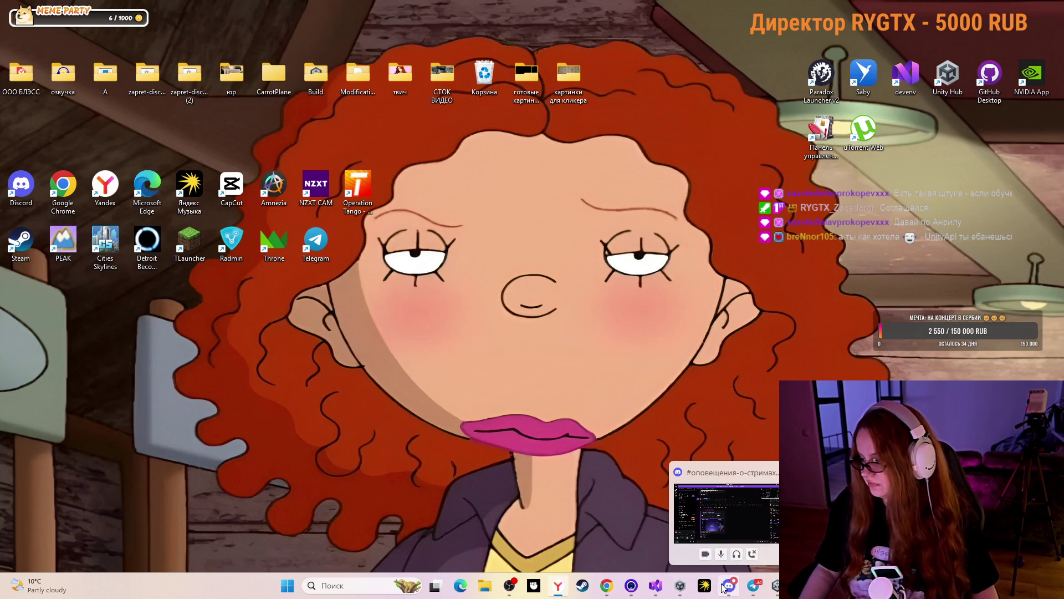
left_click(759, 525)
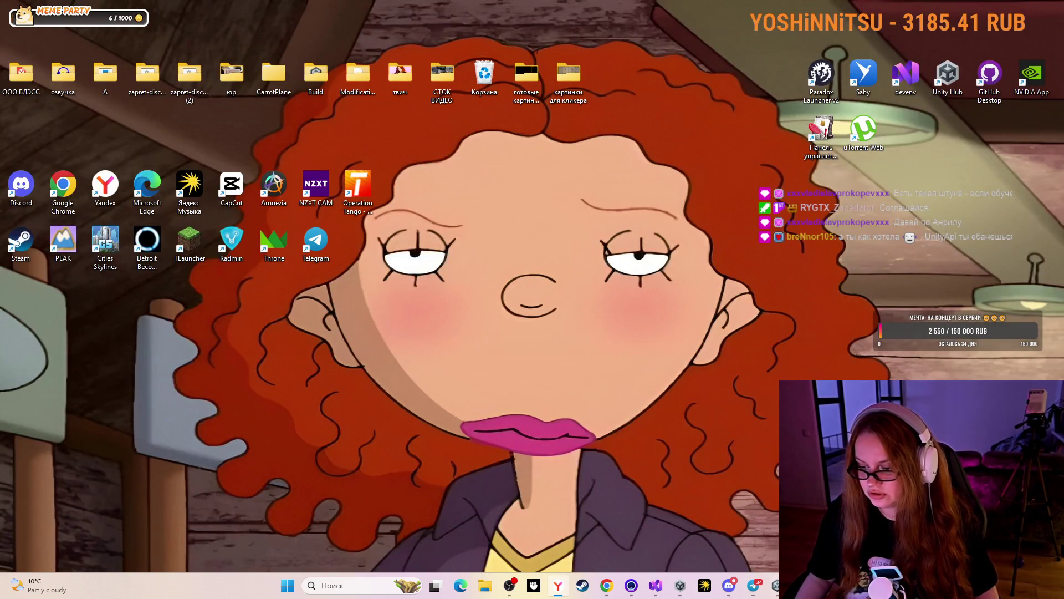
left_click(774, 578)
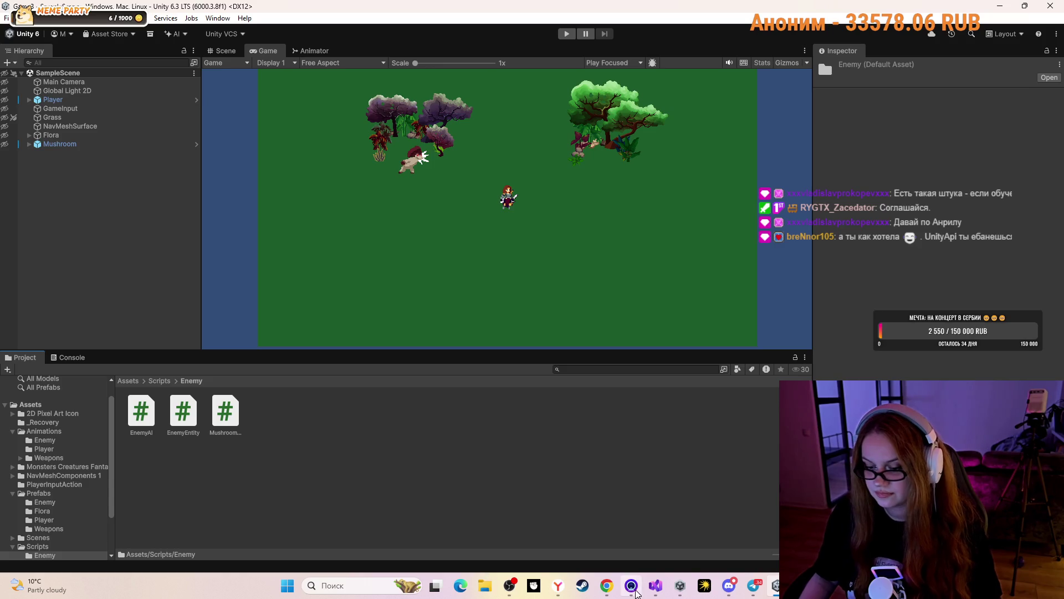
Return to the browser and resume Unity tutorial lesson #14 on Scriptable Objects.
left_click(607, 585)
mouse_move(432, 250)
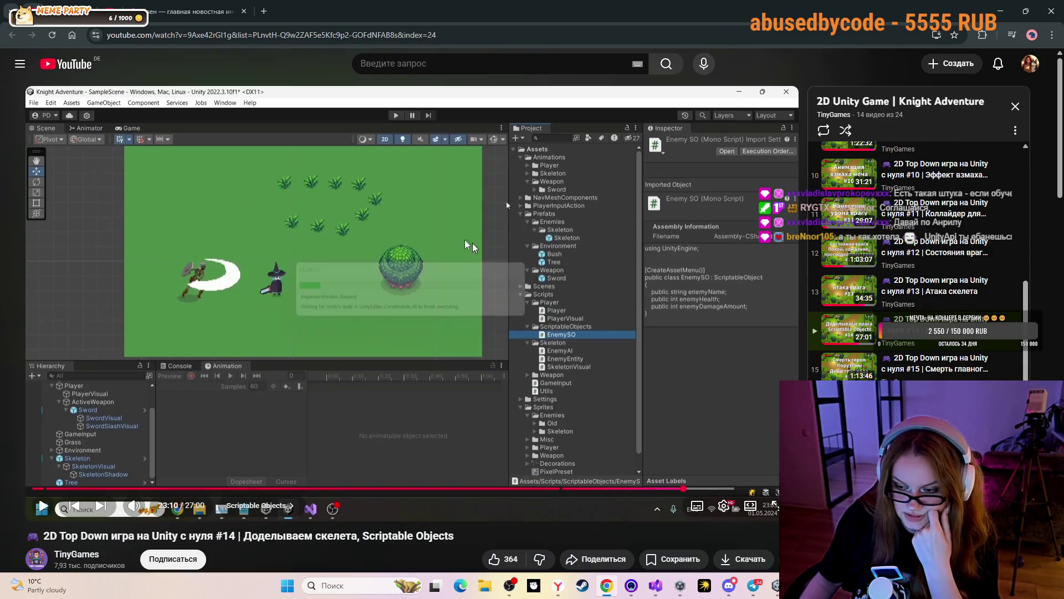
left_click(471, 247)
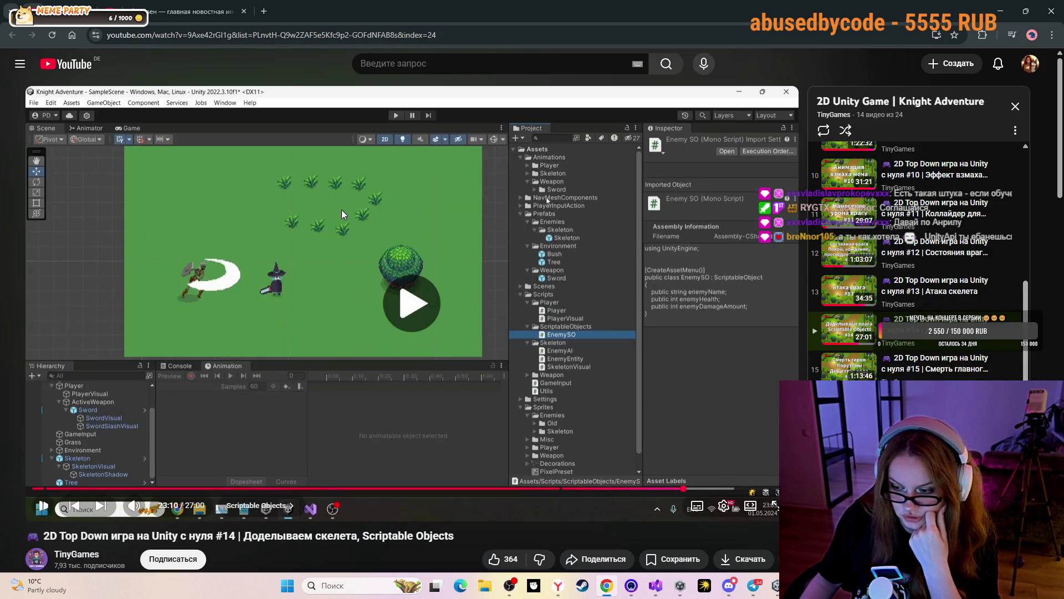
Pause the Scriptable Objects lesson at 23:19.
left_click(400, 204)
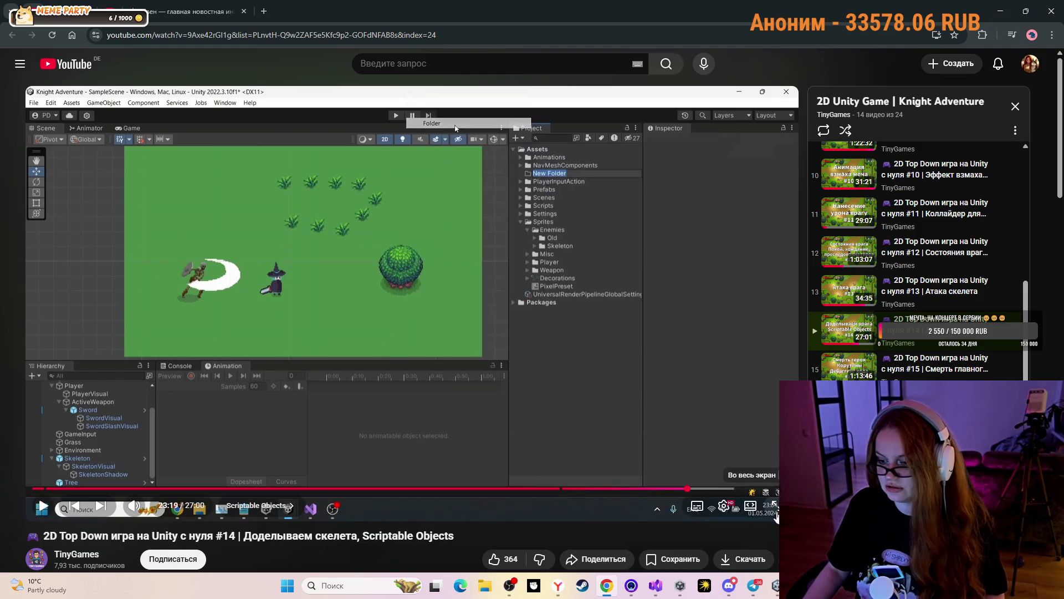
Show the paused tutorial fullscreen, then resume playback from around 23:05.
left_click(776, 507)
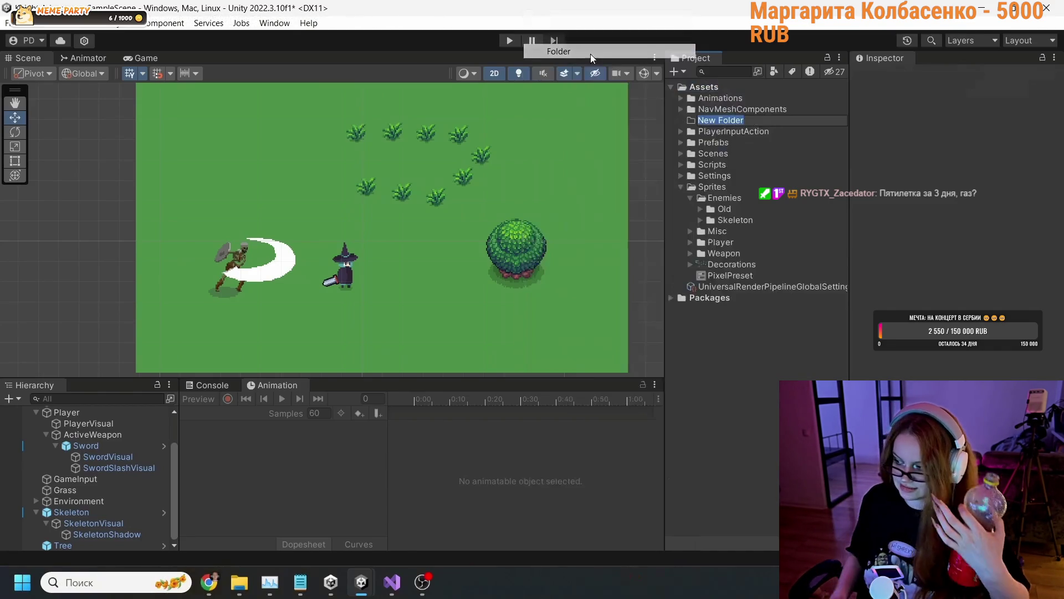
mouse_move(653, 480)
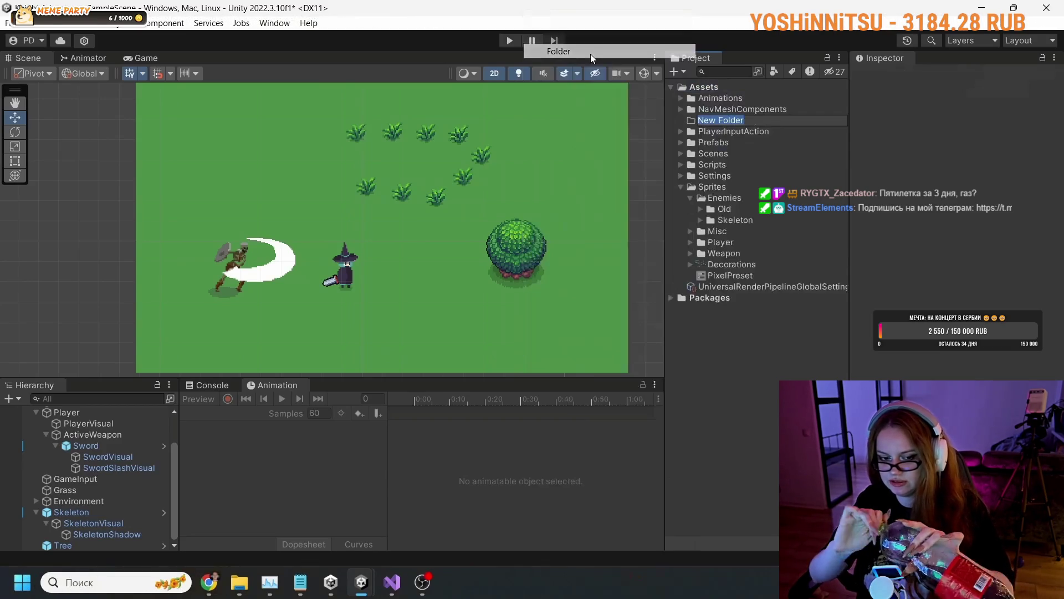
mouse_move(466, 126)
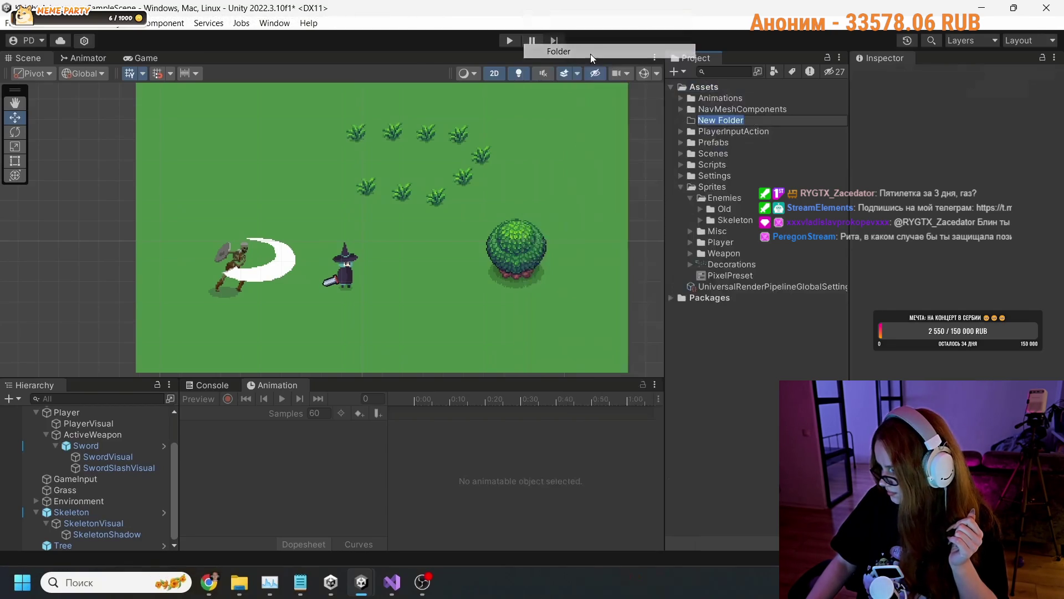
mouse_move(609, 371)
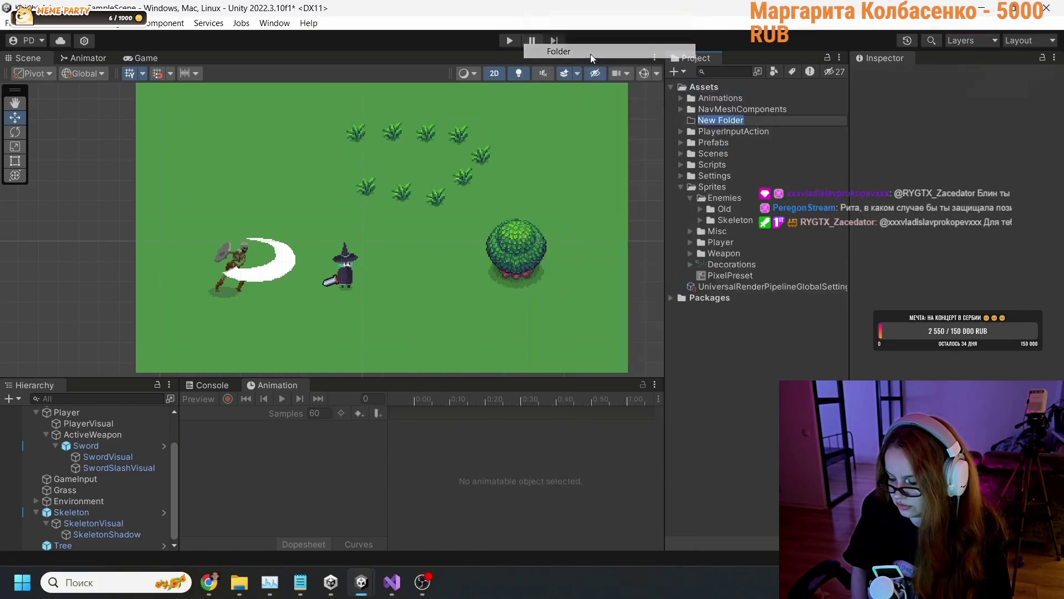
left_click(441, 265)
Rewind the tutorial about ten seconds and pause it at 23:00.
key("Left")
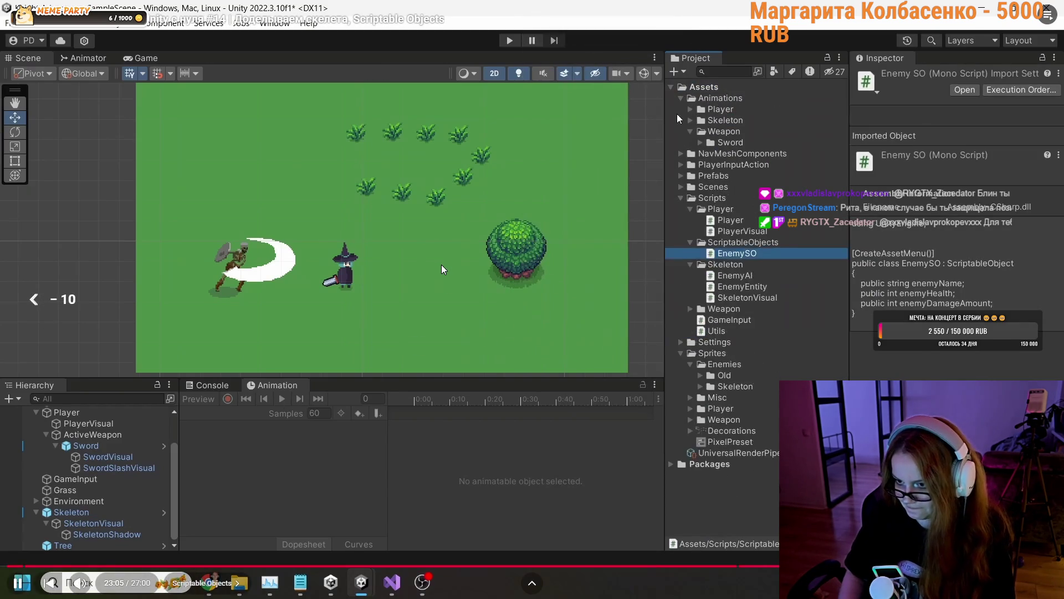
key("Left")
key("space")
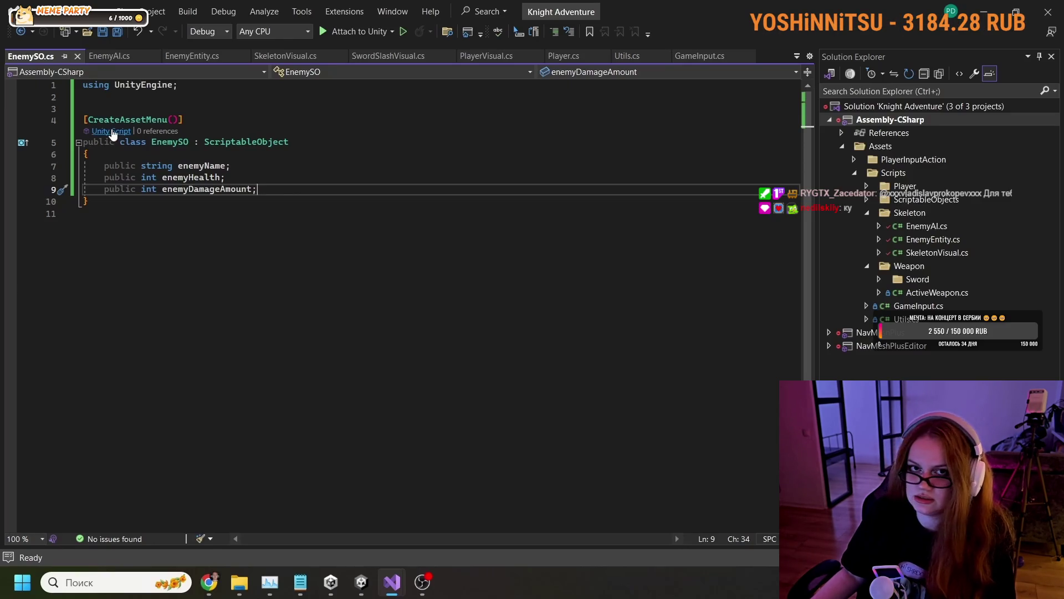
Collapse the Prefabs folder in Unity's Project window.
mouse_move(559, 193)
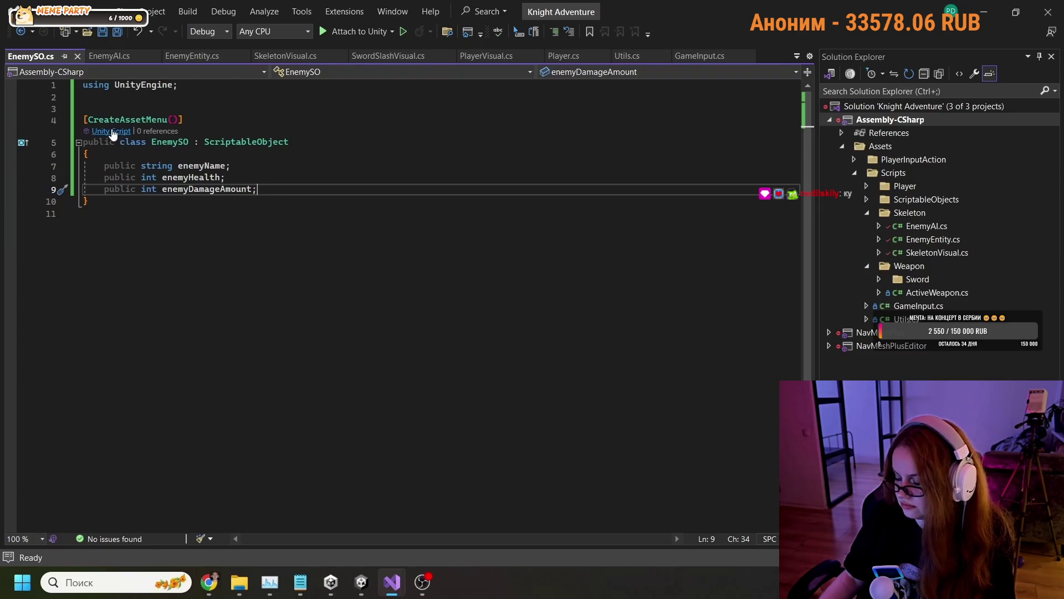
mouse_move(523, 189)
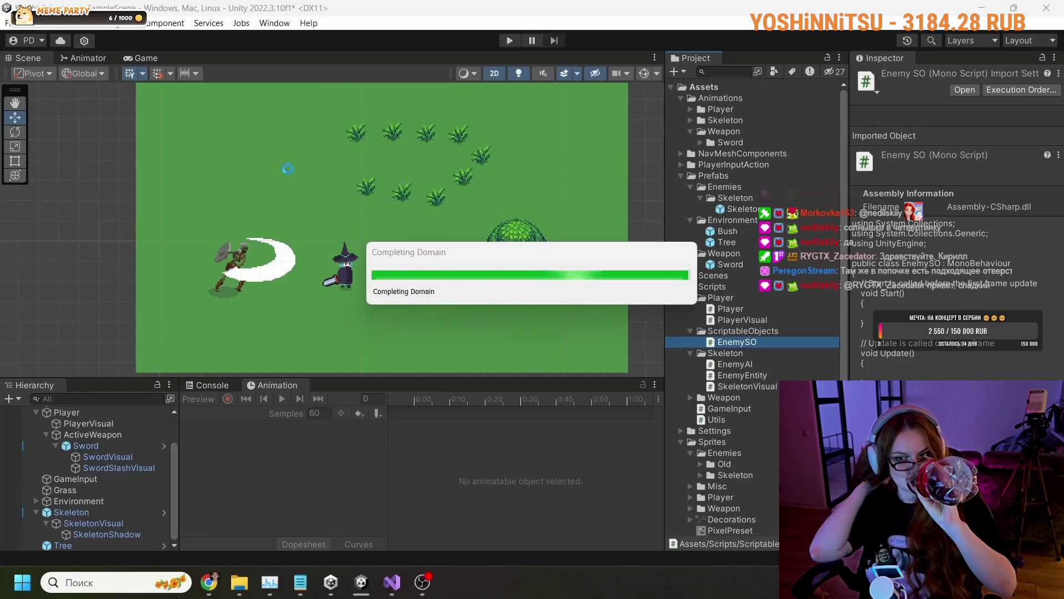
left_click(682, 175)
Create a ScriptableObjects folder in the project's Assets.
left_click(679, 97)
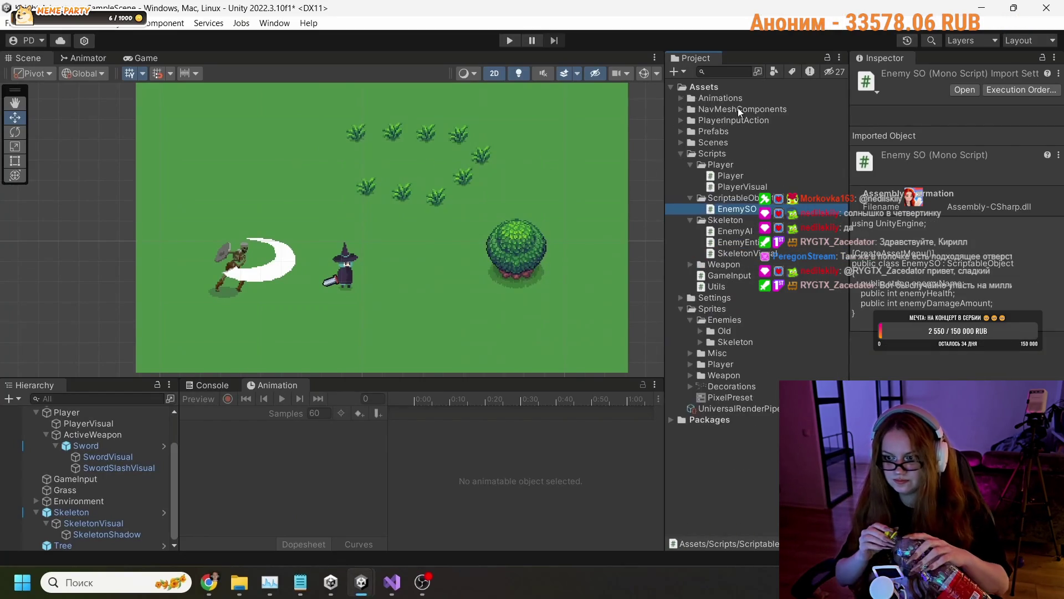
left_click(680, 153)
right_click(696, 88)
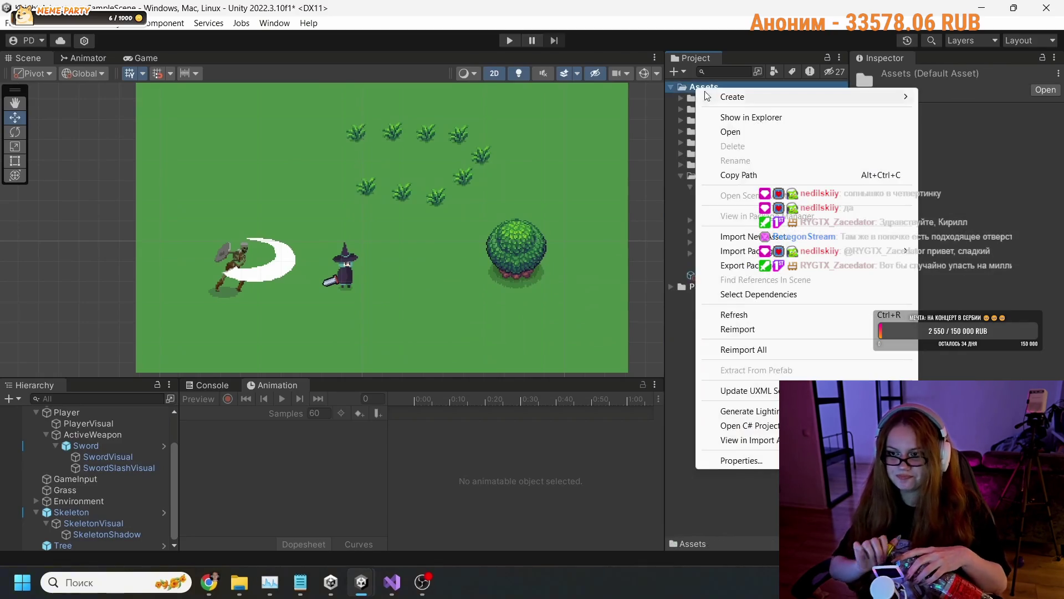
mouse_move(720, 105)
left_click(590, 53)
type("Sc")
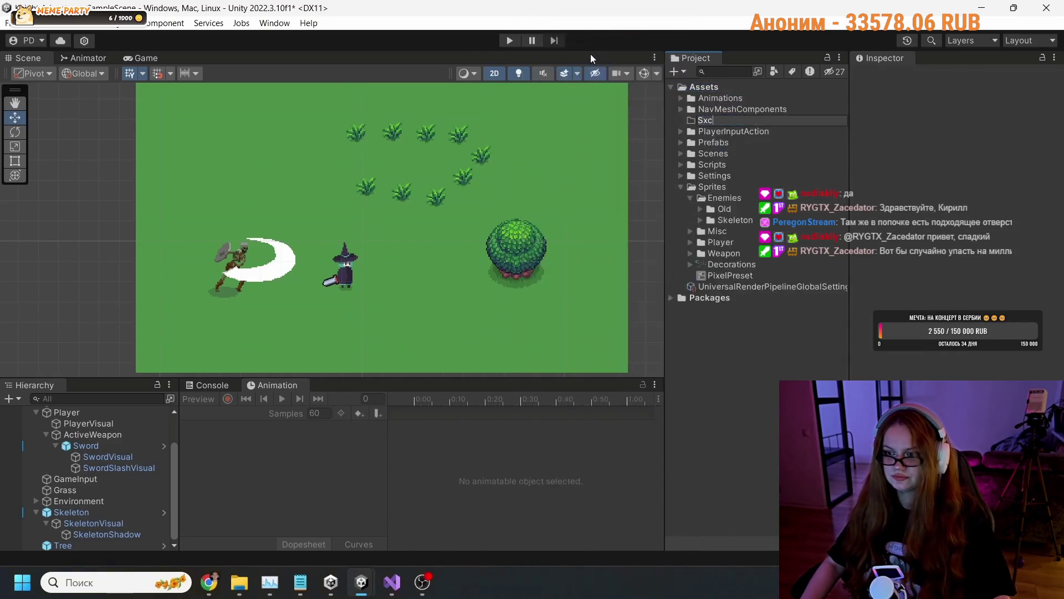
type("ripta")
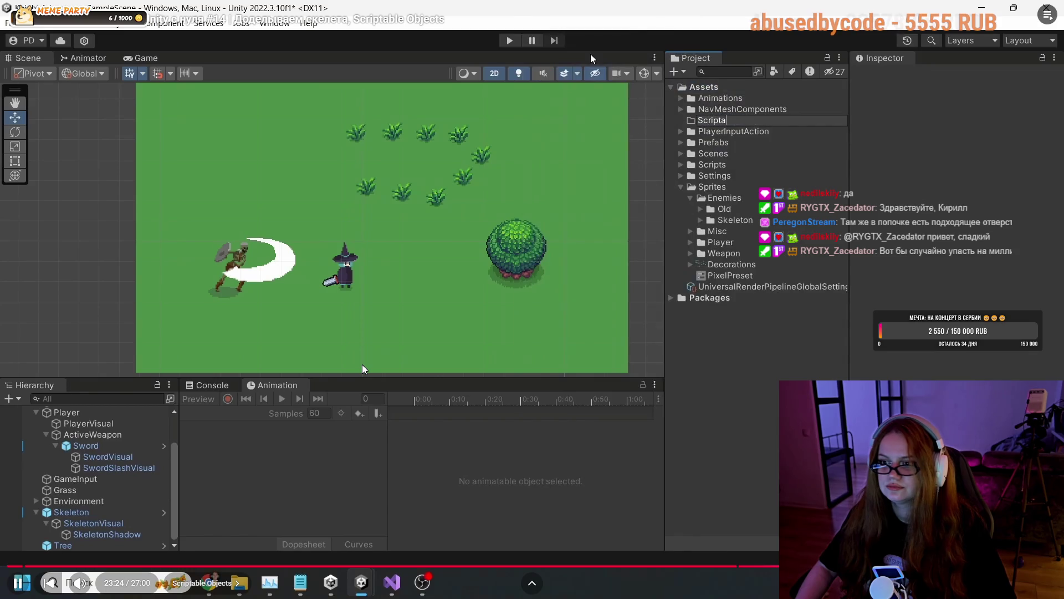
type("bleObjec")
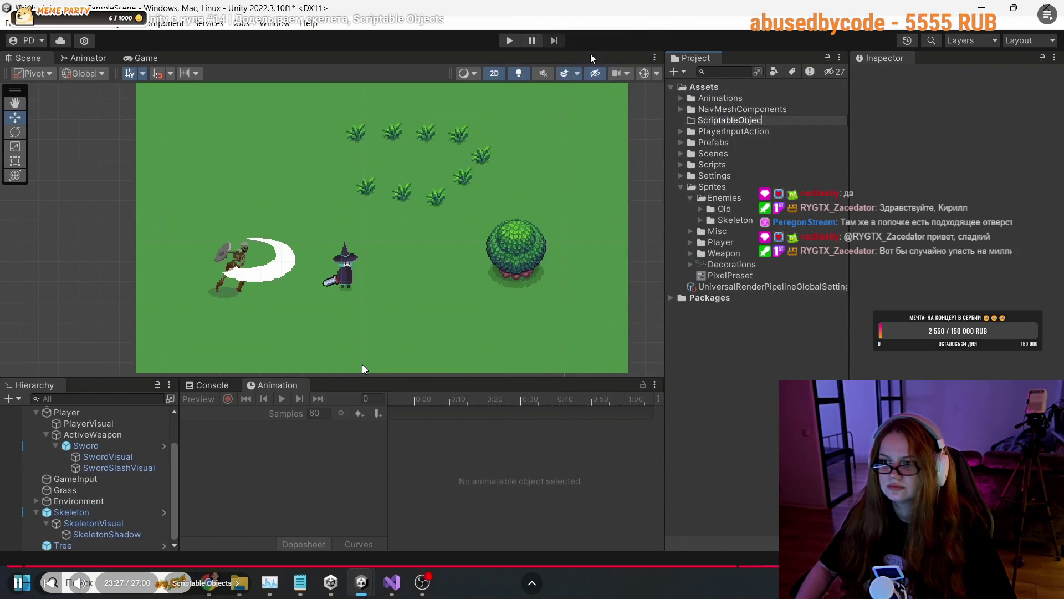
type("ti")
key("Return")
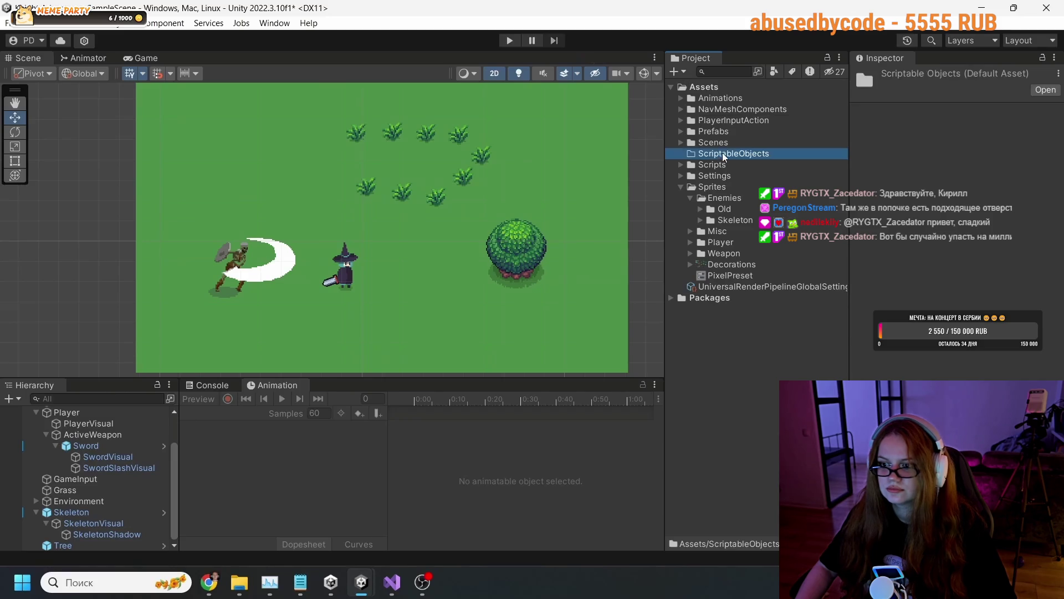
Create a new enemy ScriptableObject asset in that folder, entering 'Skn' as its name.
right_click(724, 158)
mouse_move(748, 166)
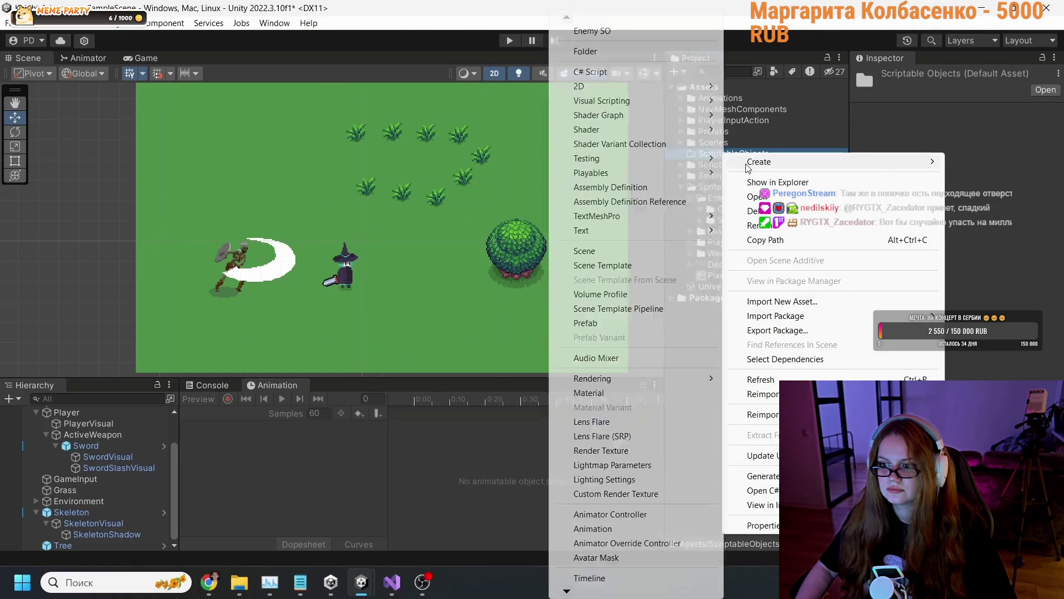
left_click(604, 34)
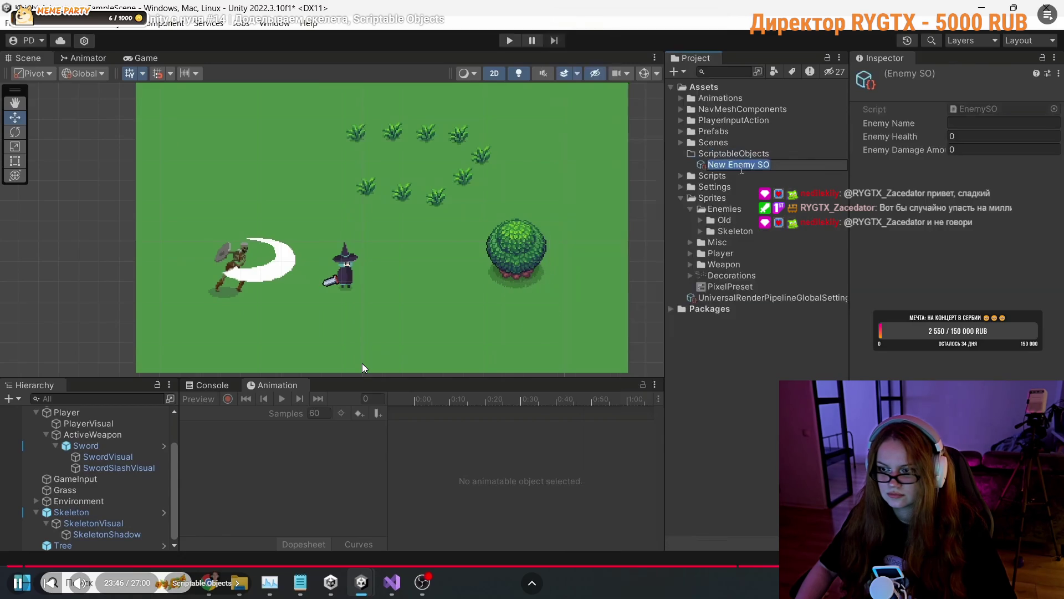
type("Skeleto")
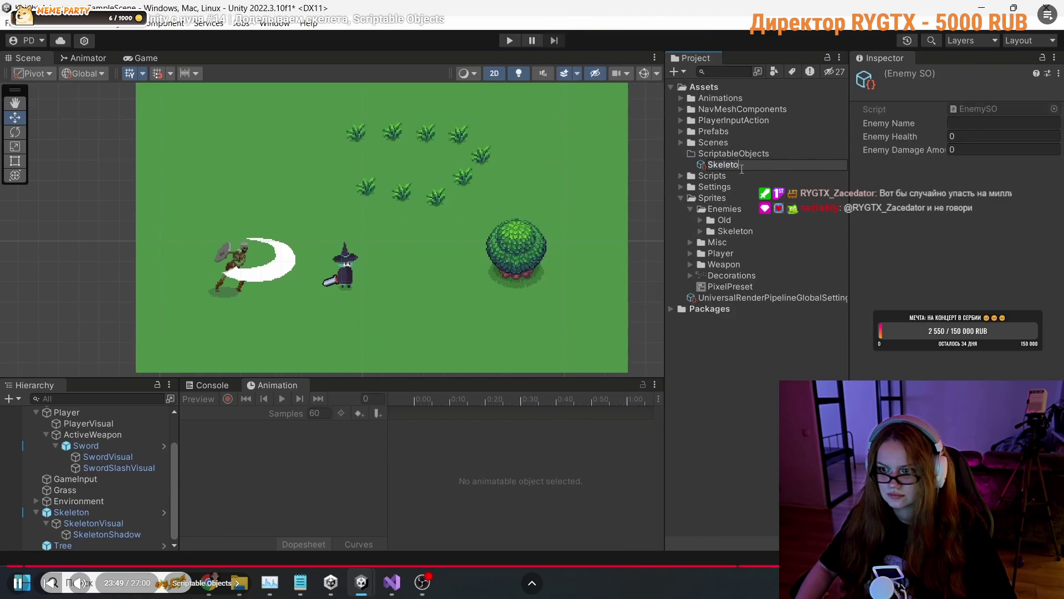
type("nSO")
key("Return")
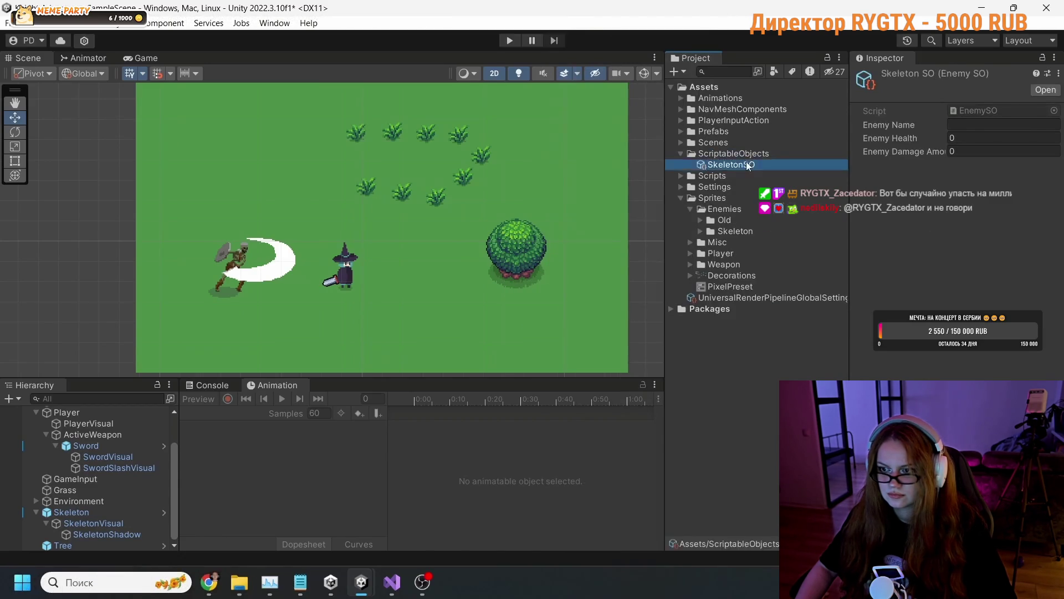
Set Enemy Name Skeleton, health 5 and damage 1, then pause and resume the tutorial at 24:08.
left_click(963, 127)
type("ke")
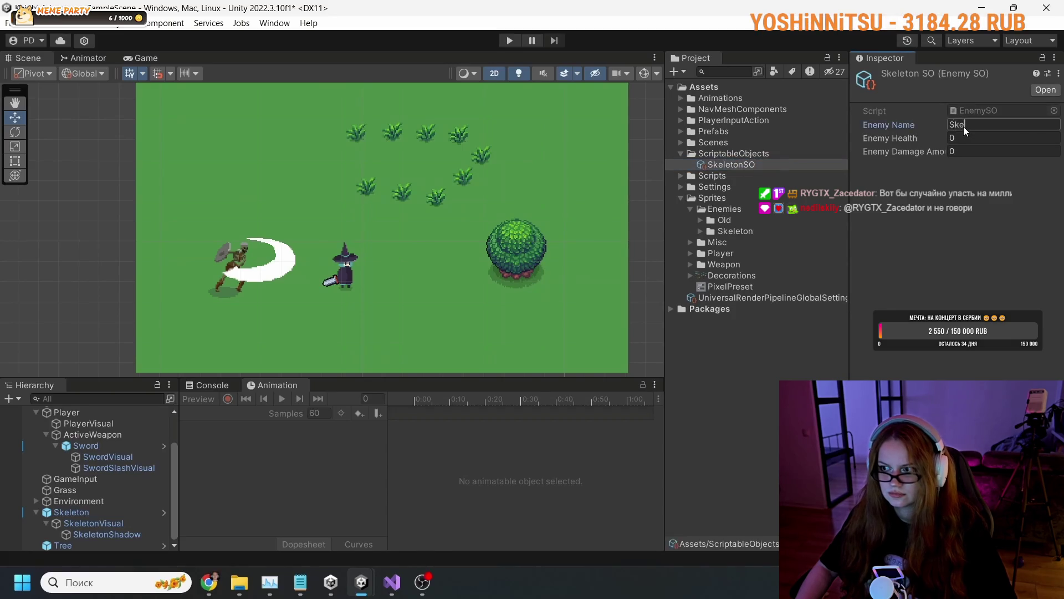
type("leton")
left_click(957, 136)
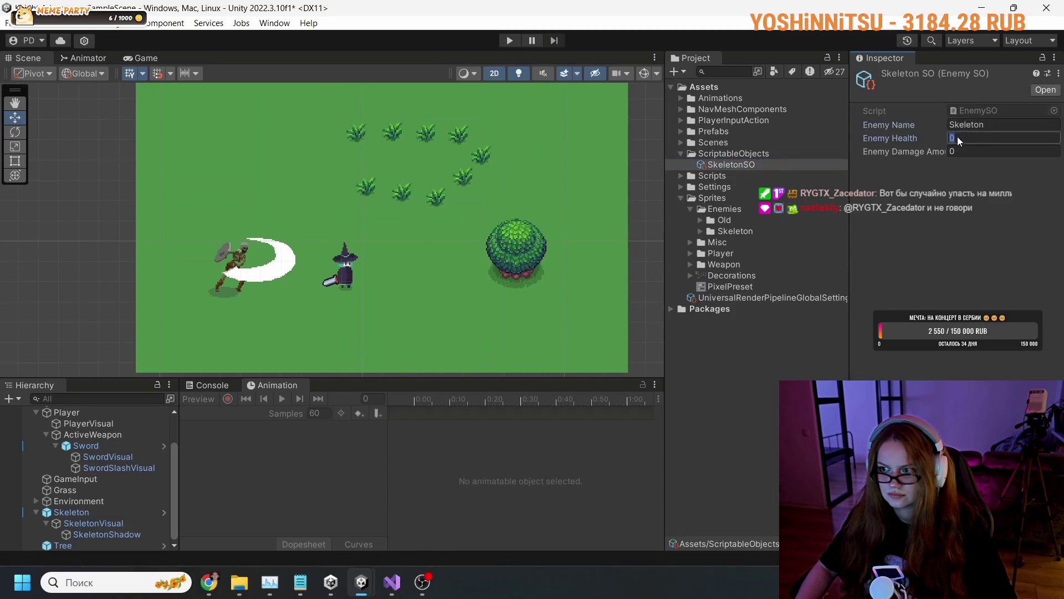
type("5")
left_click(969, 152)
type("1")
key("Return")
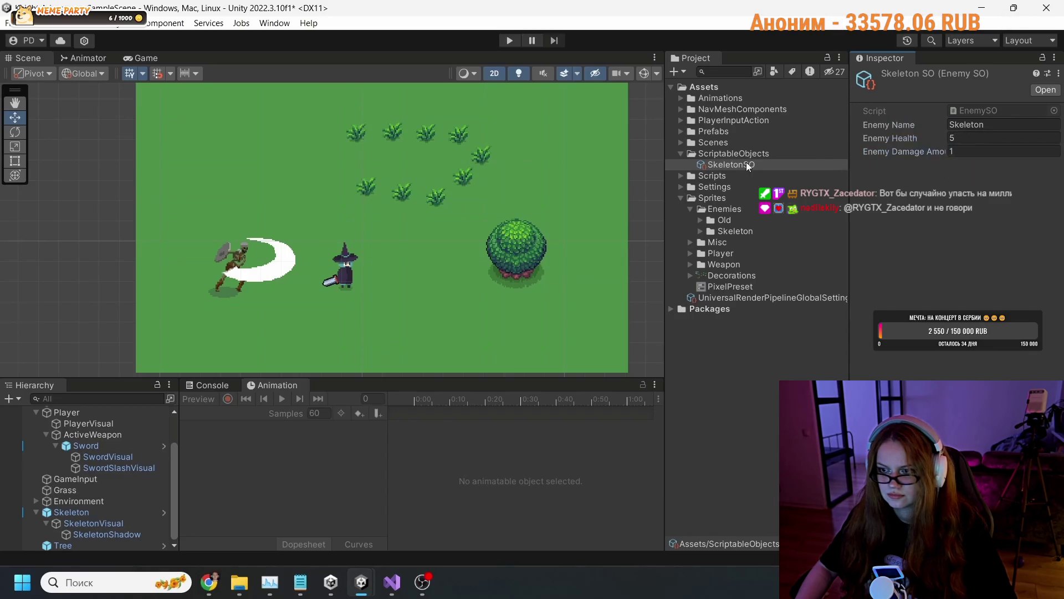
left_click(362, 364)
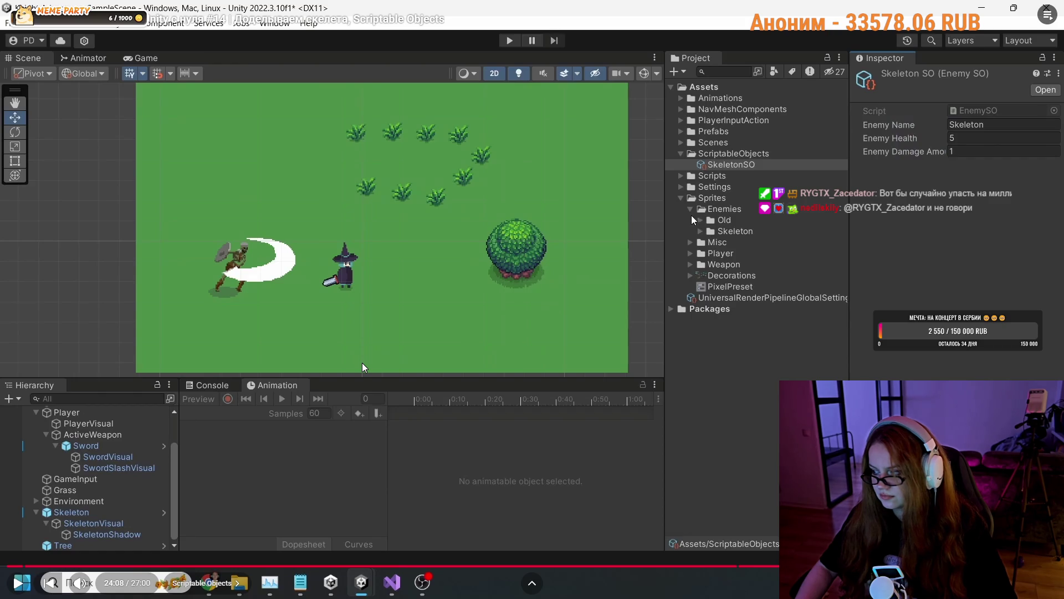
left_click(363, 364)
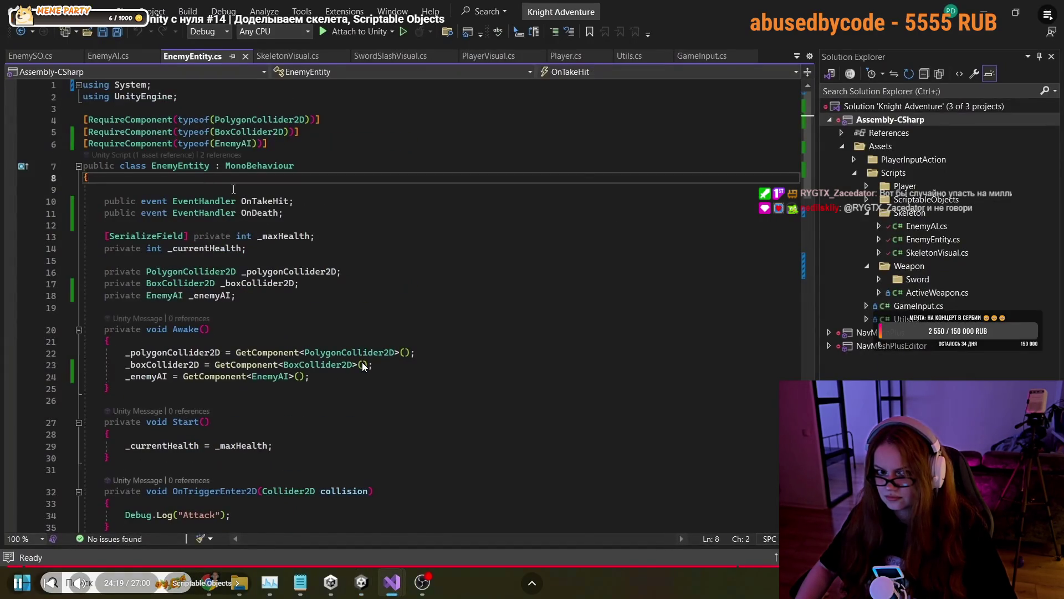
Pause the tutorial during the code part and jump back a few seconds.
left_click(363, 364)
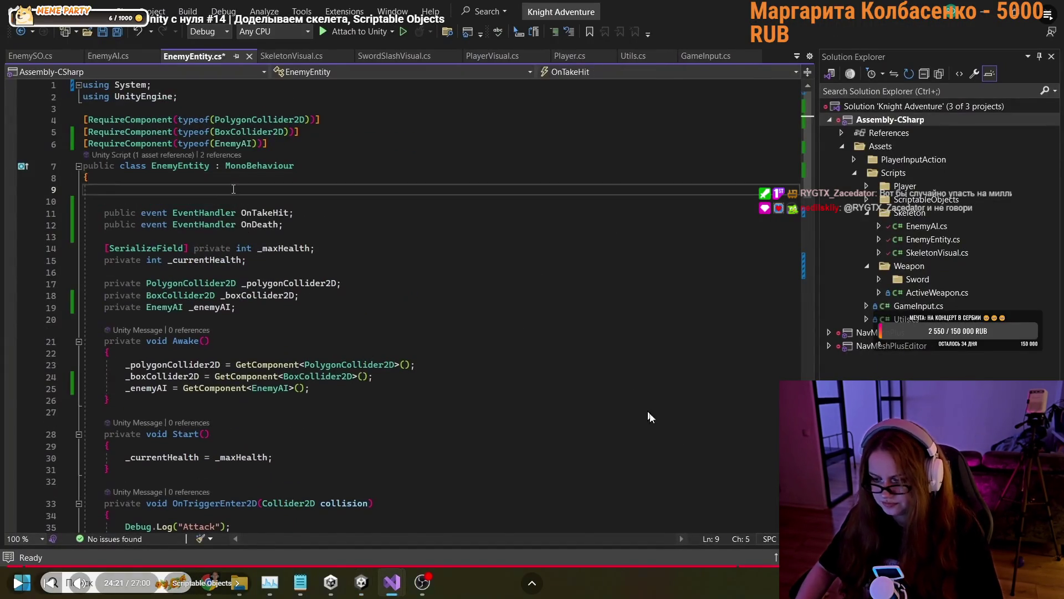
key("Left")
key("Left")
key("Left")
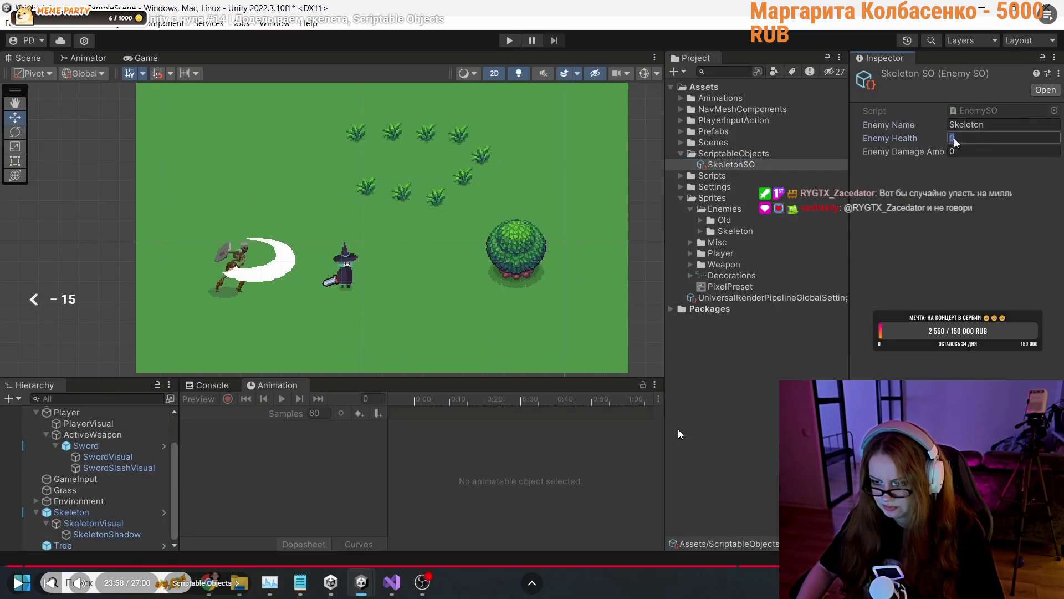
key("Left")
key("Left")
key("Left")
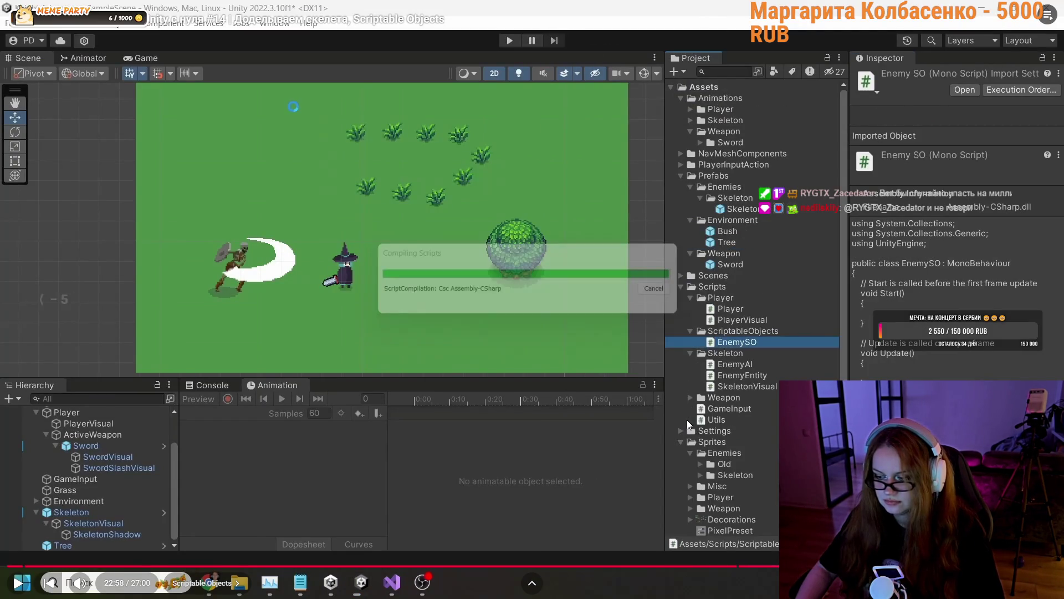
Rewind the tutorial to about 18:51, play forward, and pause at 19:06.
key("Left")
key("Left")
key("Left")
key("Left")
key("Left")
key("Left")
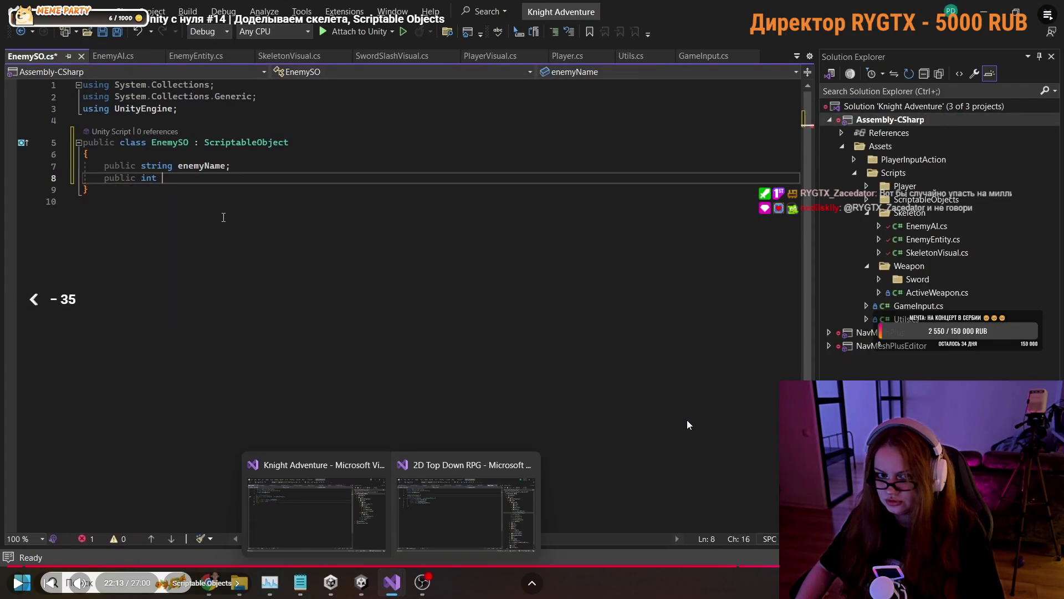
key("Left")
key("Left")
key("Left")
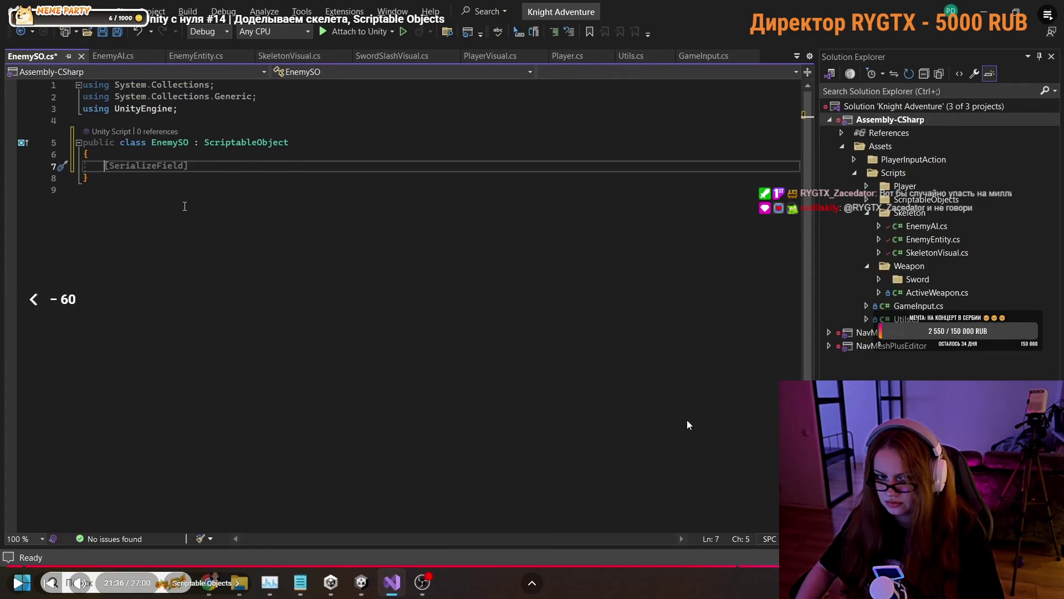
key("Left")
key("Left")
key("Left")
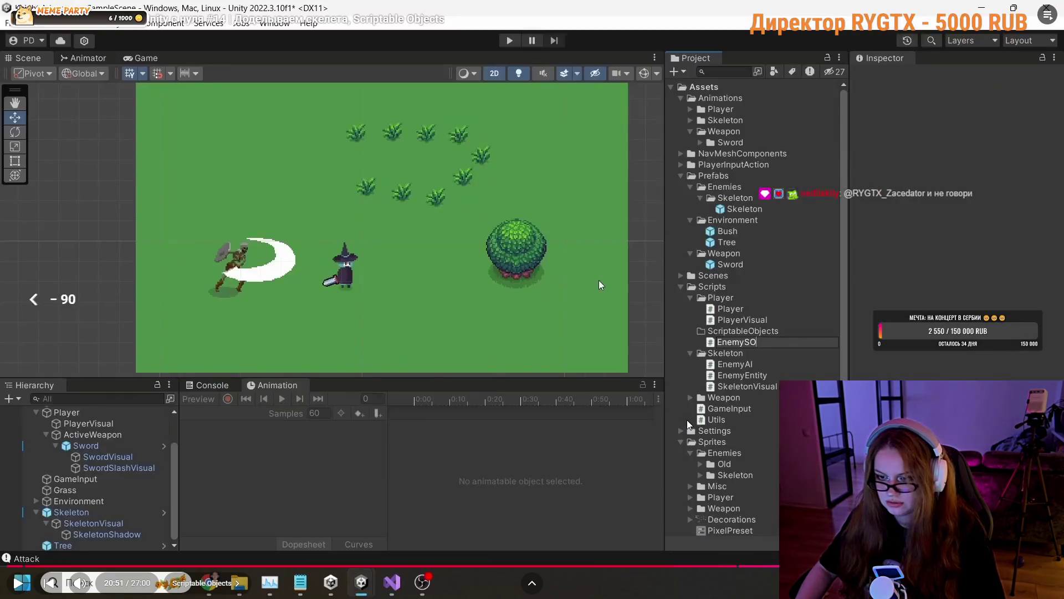
key("Left")
key("Left")
key("Left")
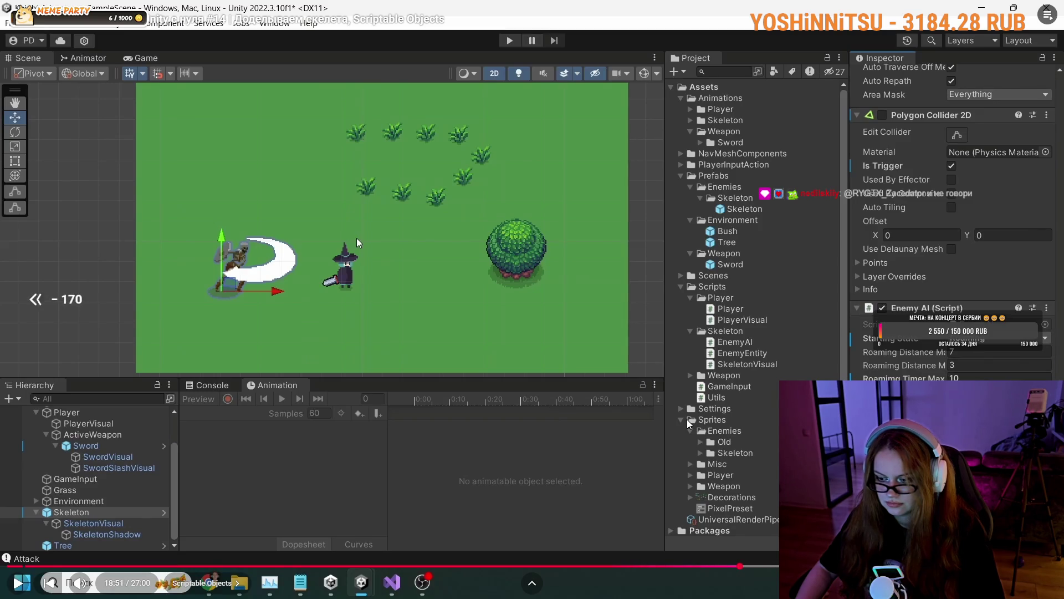
key("space")
key("Right")
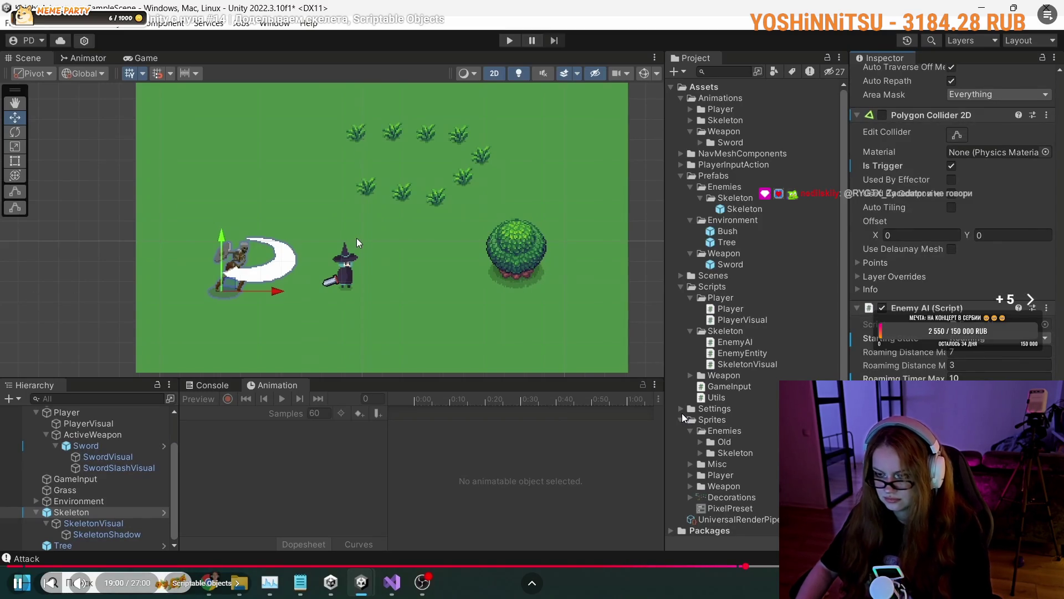
key("space")
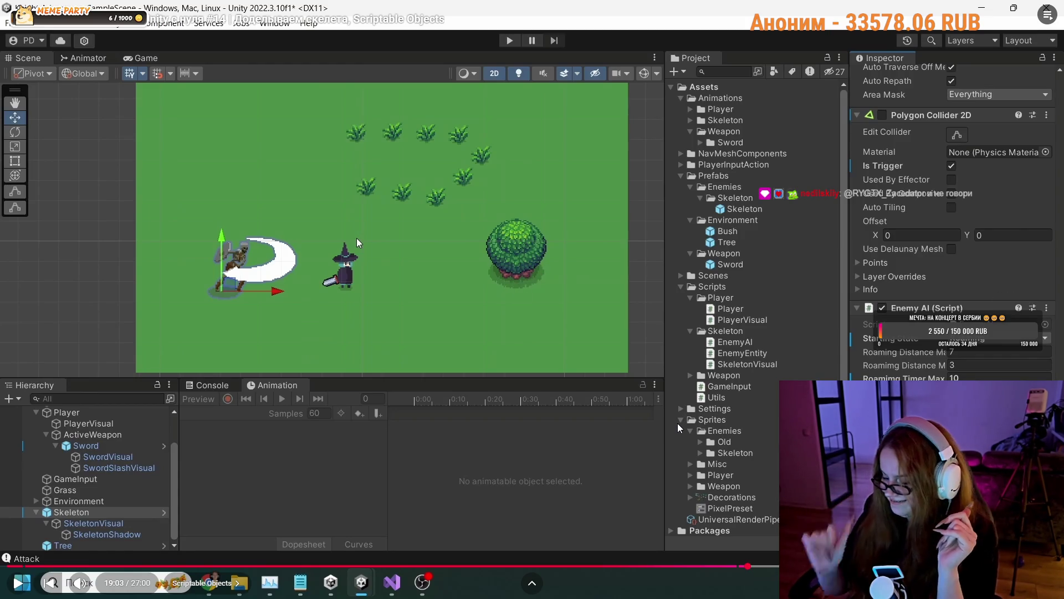
key("space")
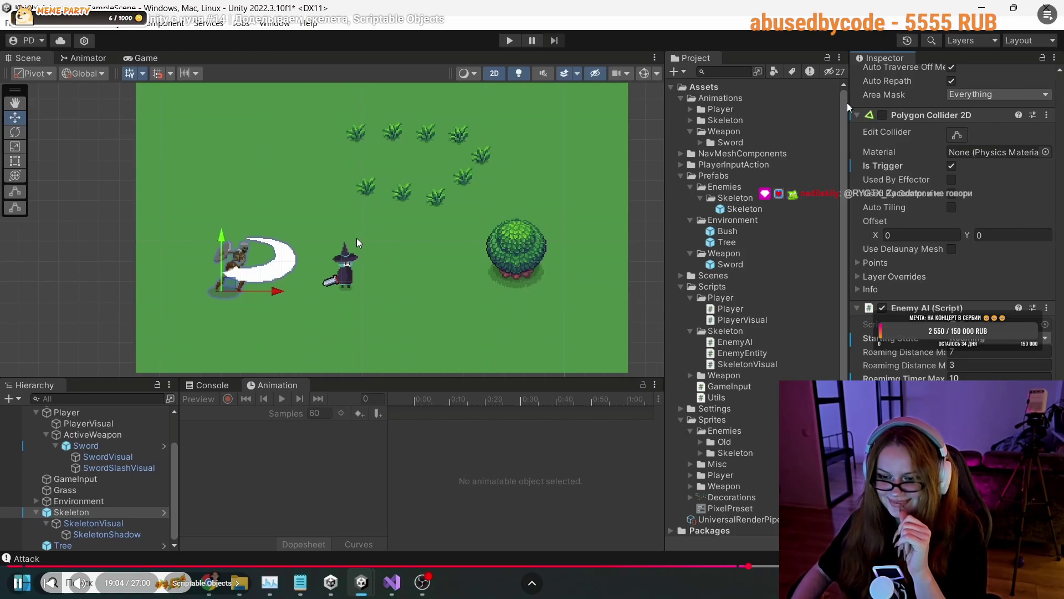
left_click(643, 129)
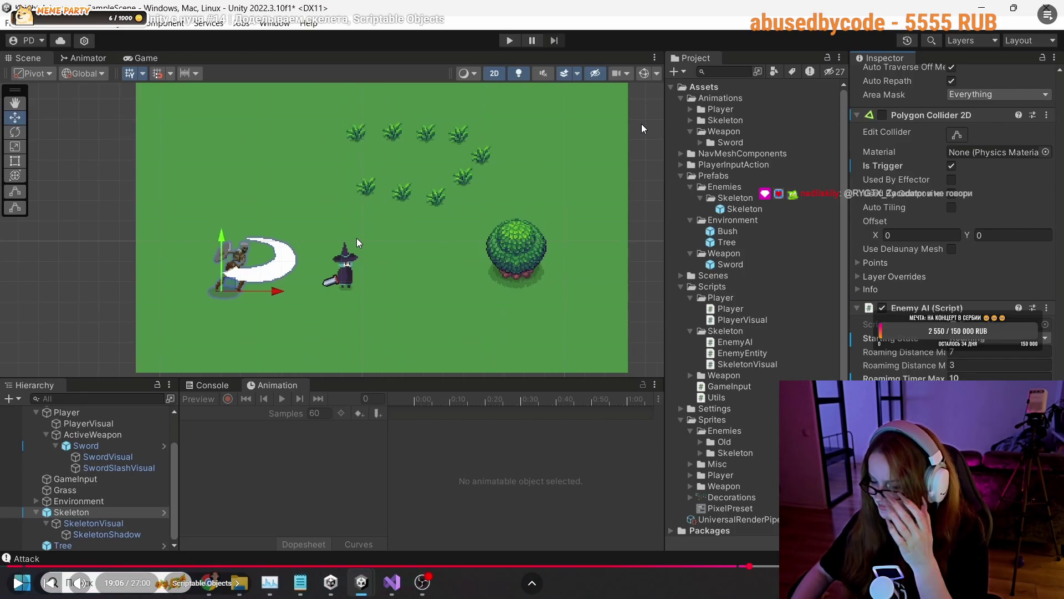
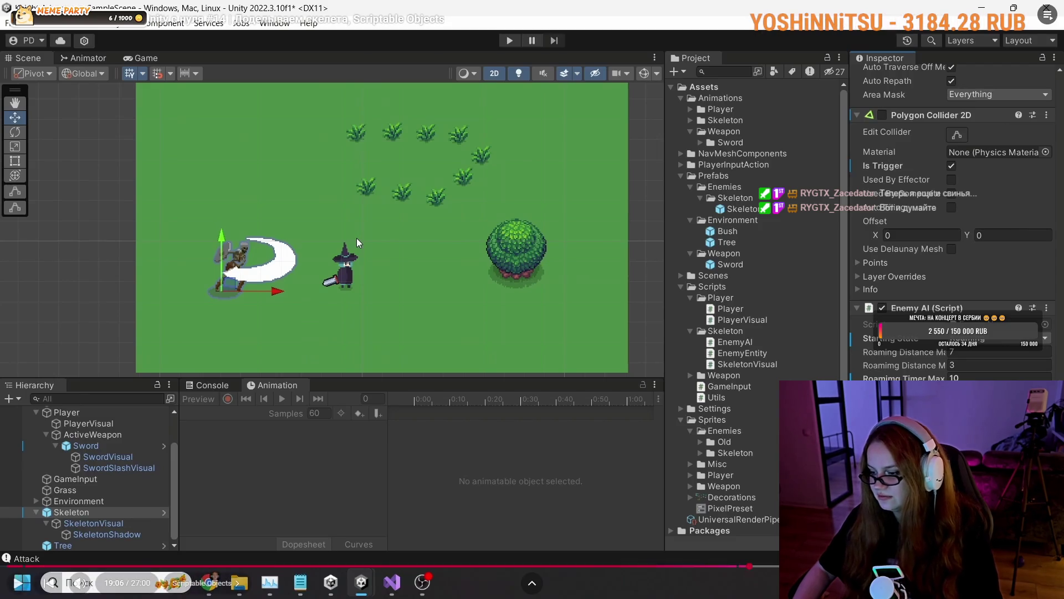
Leave the tutorial's full-screen view and search 'КОПИЛОЧКА СВИНЮЛЬКА' in a new tab.
key("Escape")
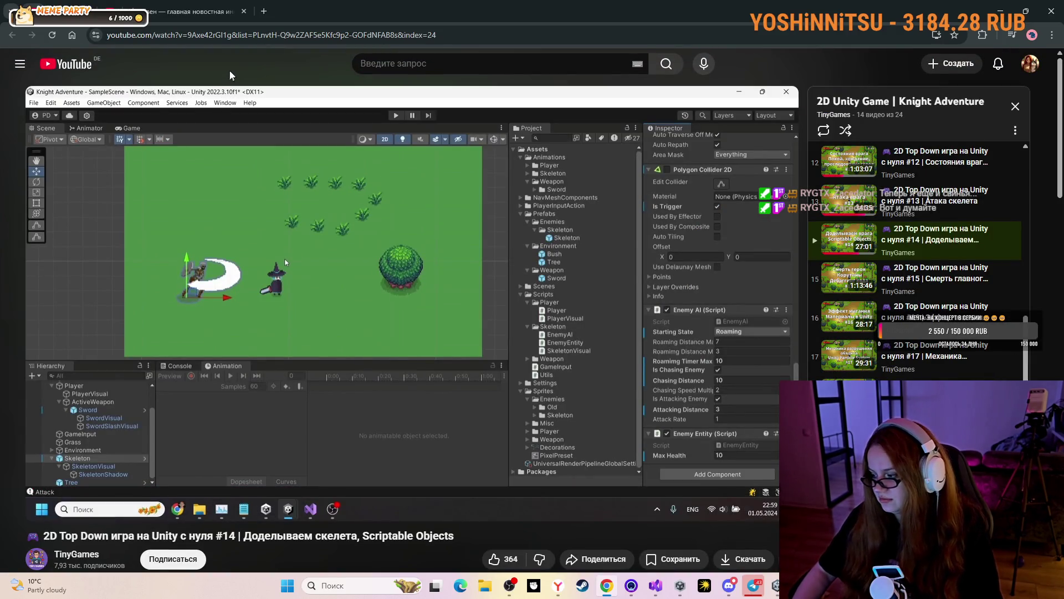
left_click(265, 11)
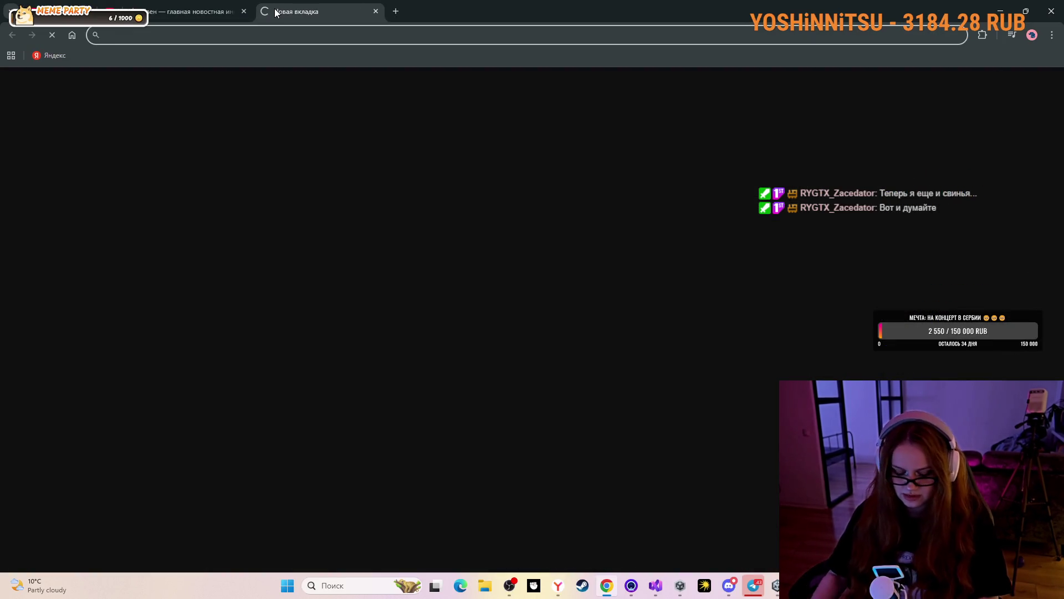
type("КОПИЛОЧКА СВИНЮЛЬКА")
key("Return")
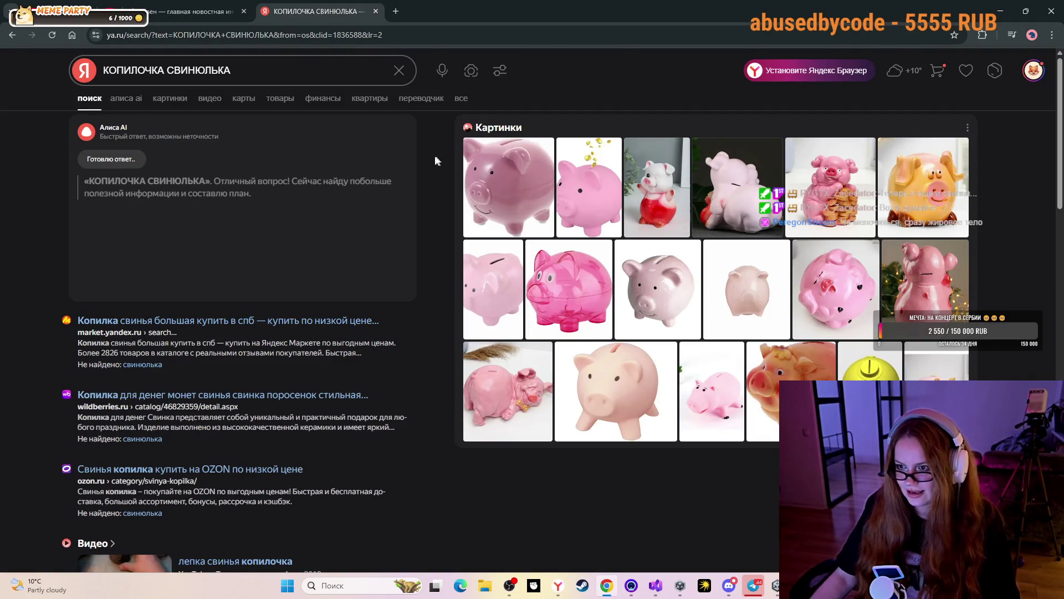
Switch the КОПИЛОЧКА СВИНЮЛЬКА results to the картинки (images) view.
mouse_move(924, 157)
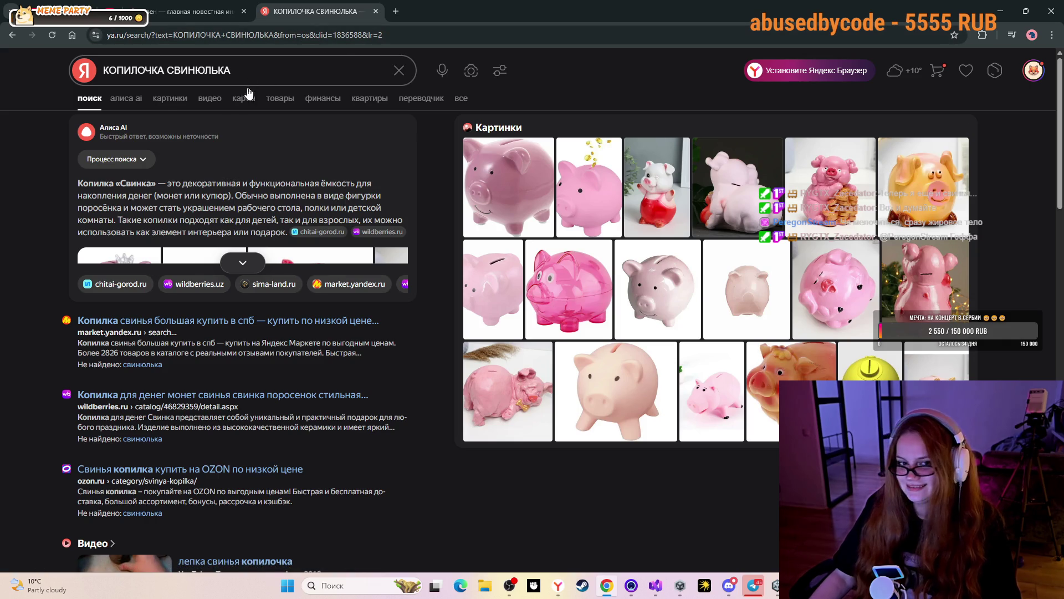
left_click(174, 101)
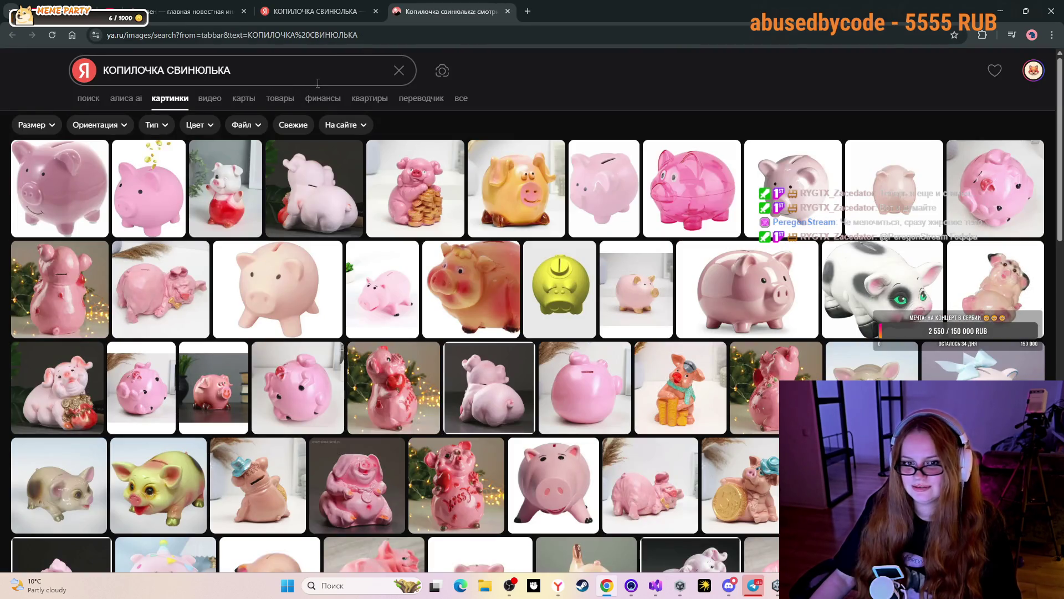
Preview the watermelon pig and peach flocked pig pictures full size.
scroll(704, 234, "down", 6)
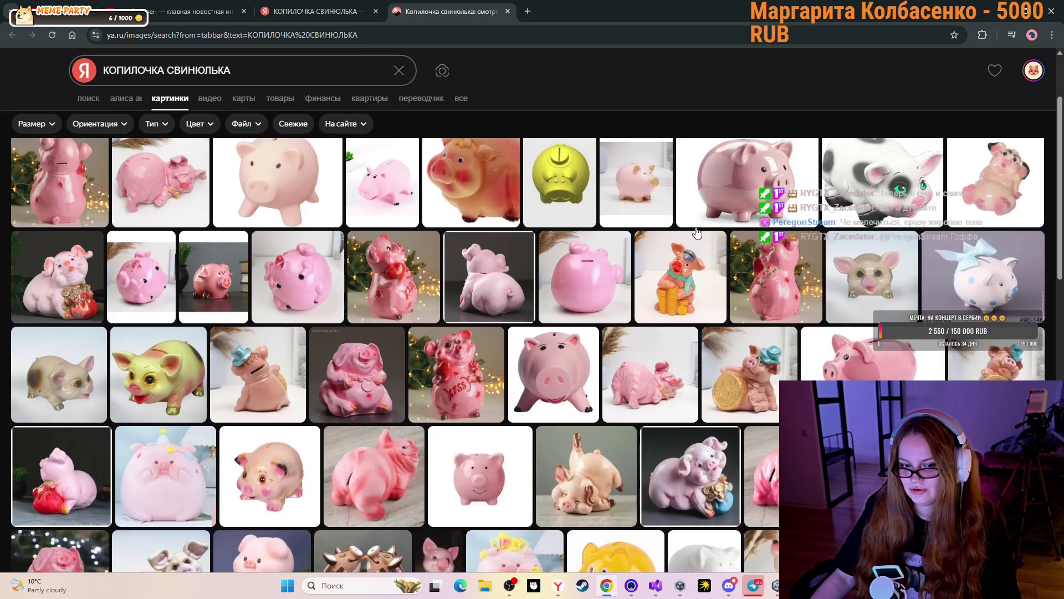
mouse_move(686, 233)
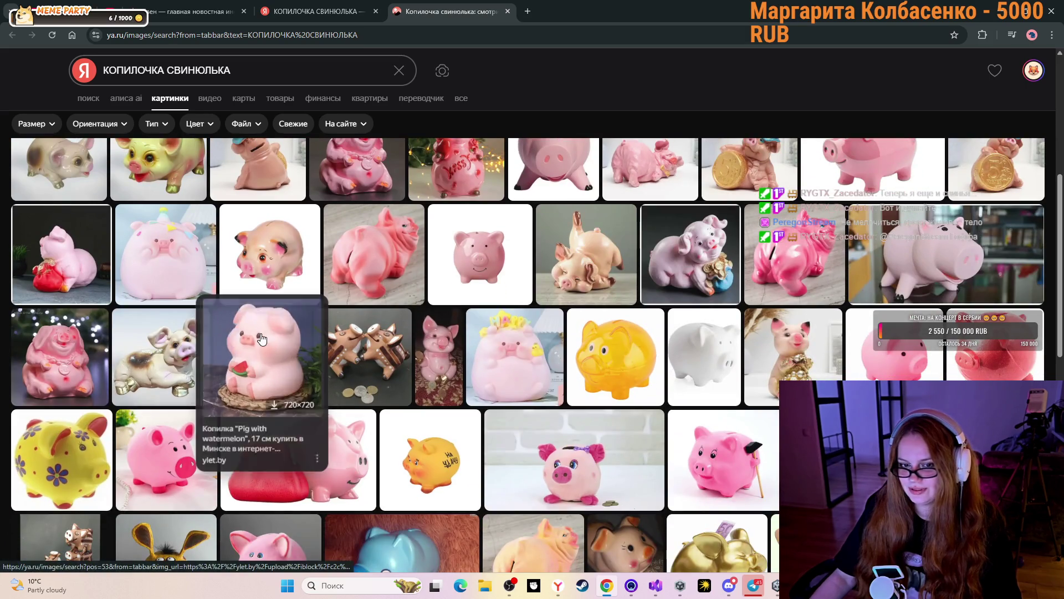
left_click(263, 344)
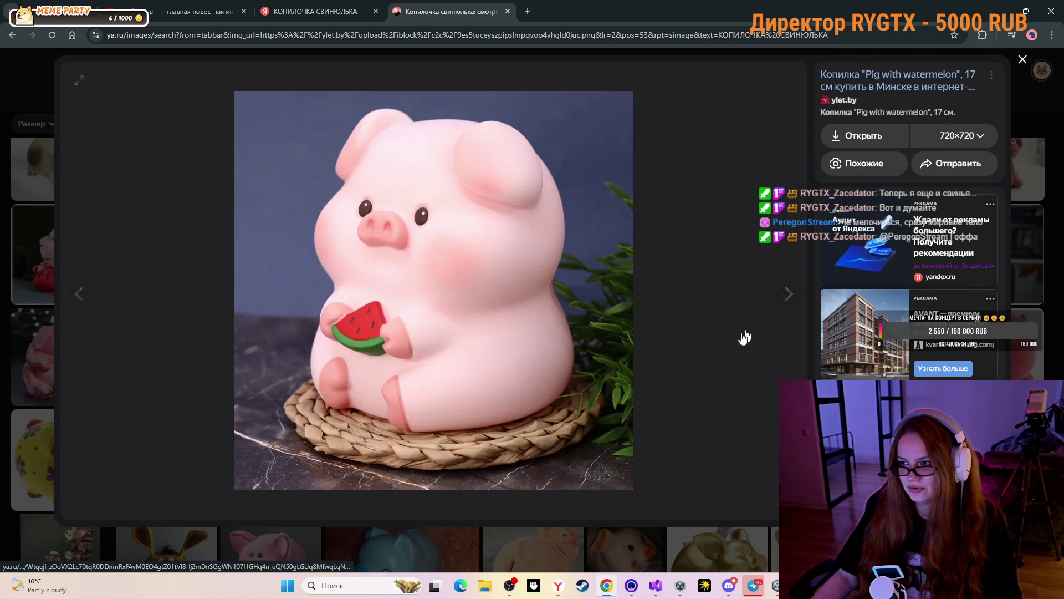
key("Escape")
scroll(554, 499, "down", 2)
left_click(530, 467)
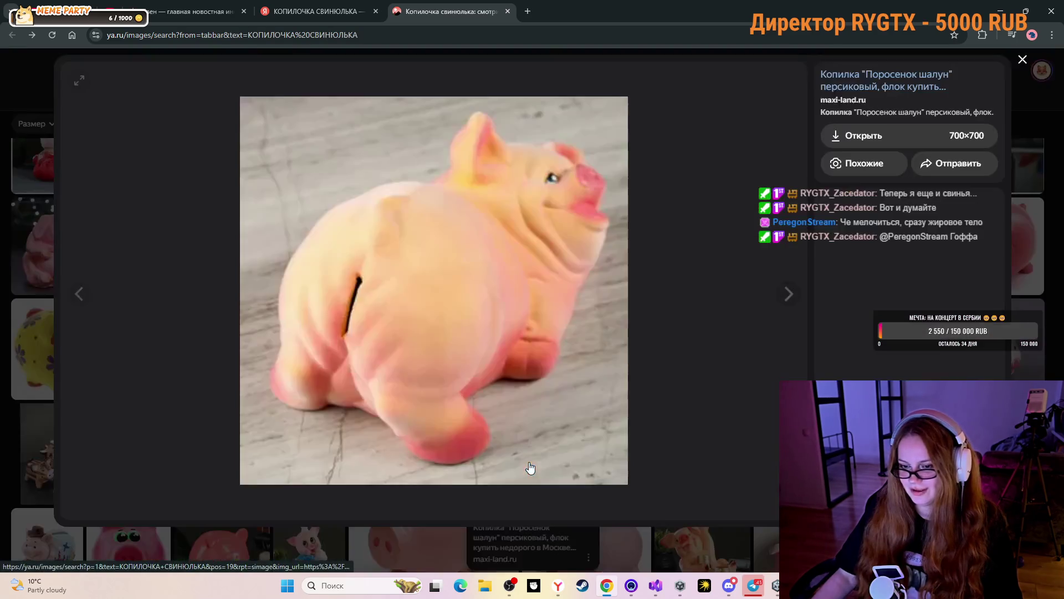
key("Escape")
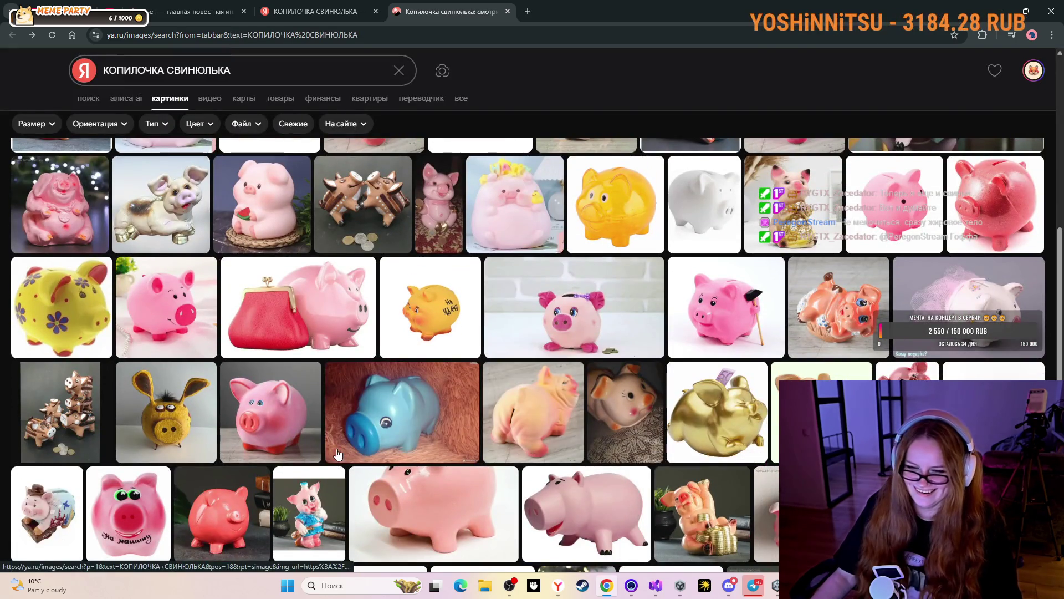
Browse further down the grid and preview the flowered pink pig picture.
scroll(337, 454, "down", 1)
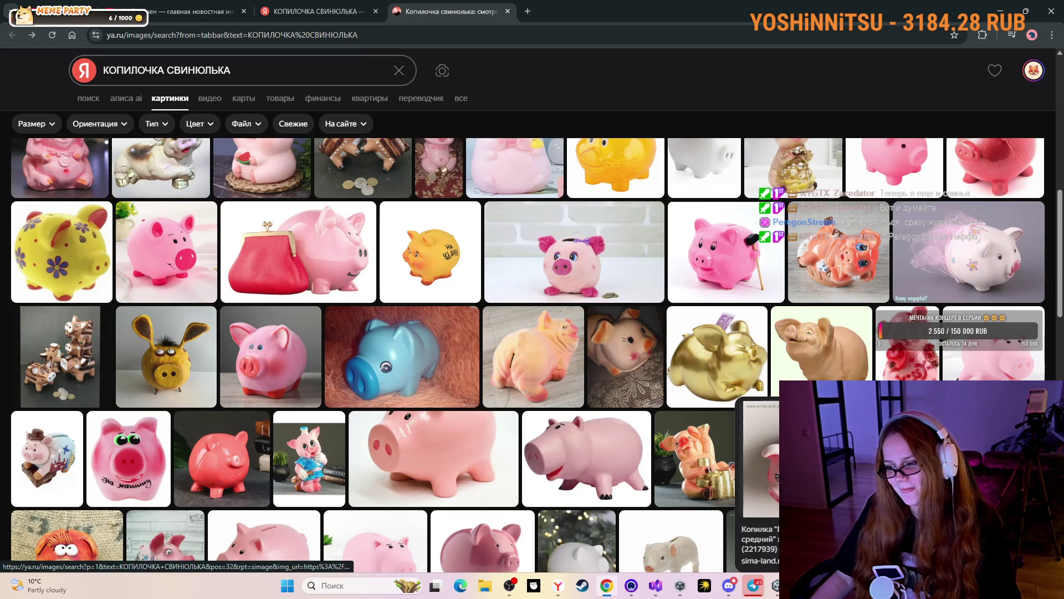
scroll(693, 460, "up", 4)
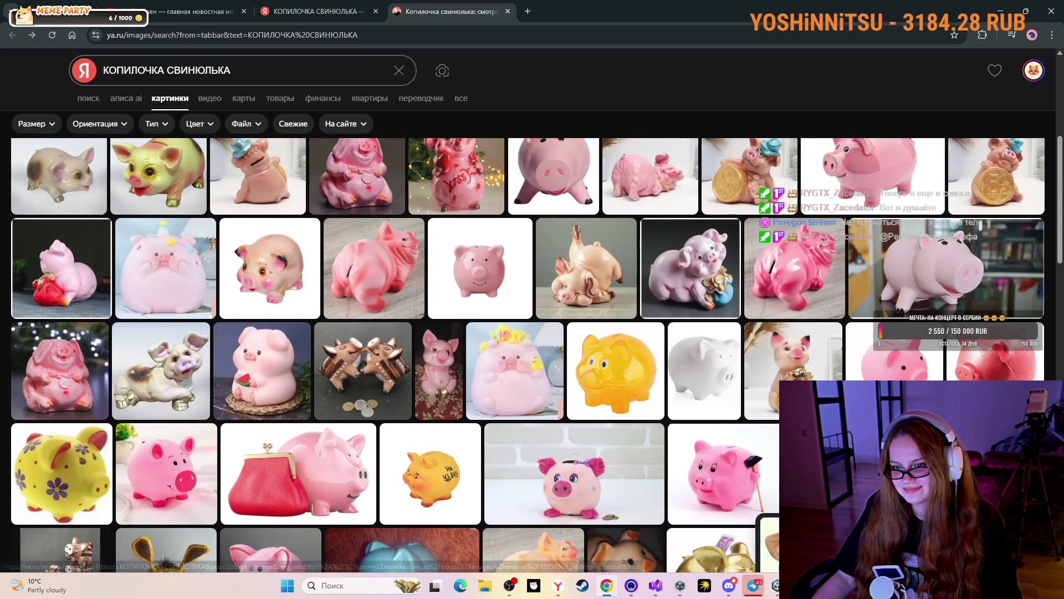
scroll(527, 354, "up", 5)
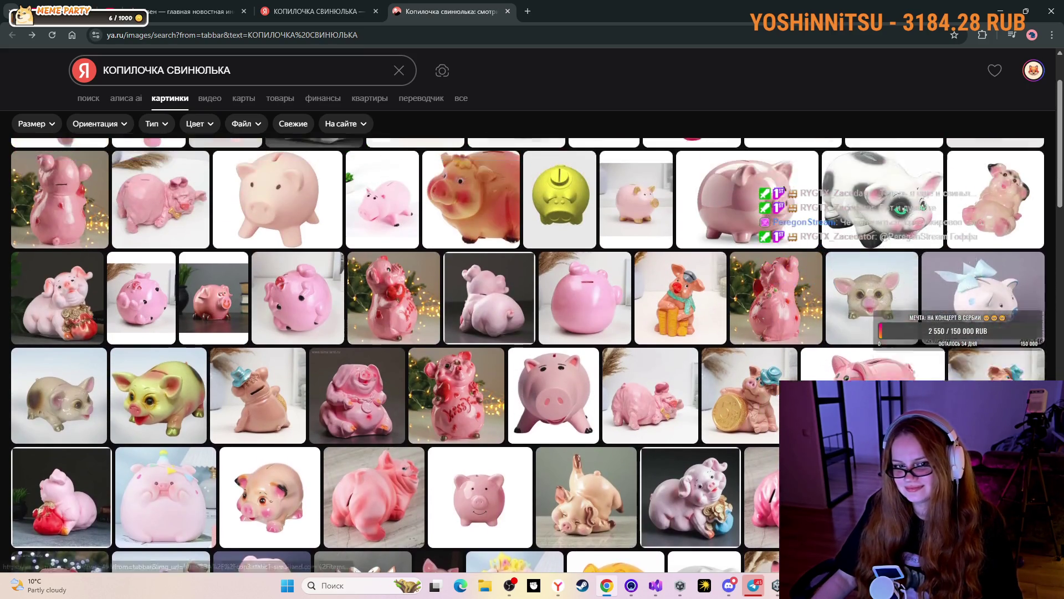
scroll(527, 354, "down", 6)
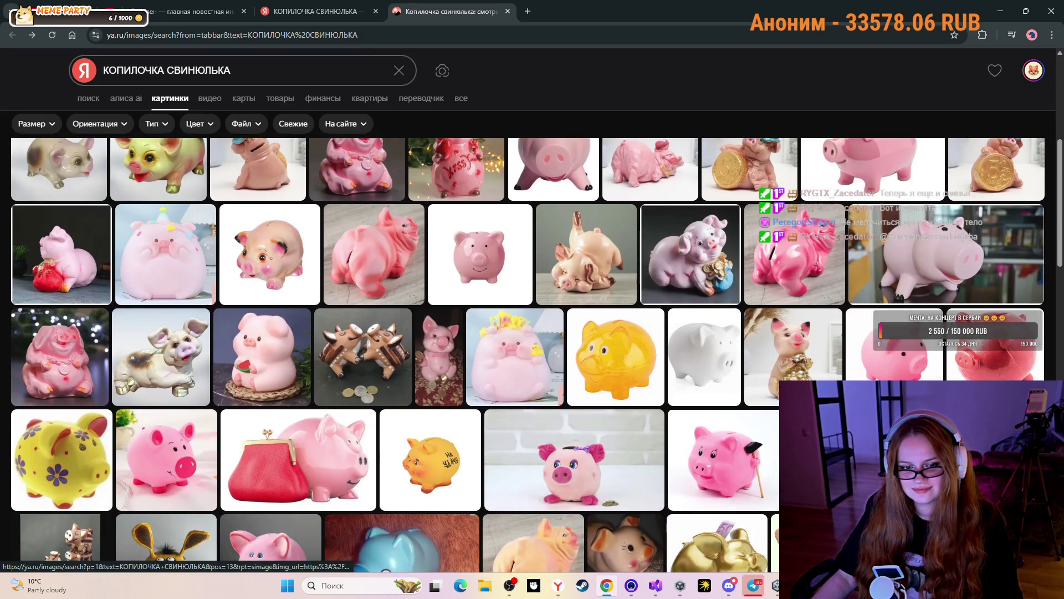
scroll(110, 412, "down", 1)
mouse_move(108, 410)
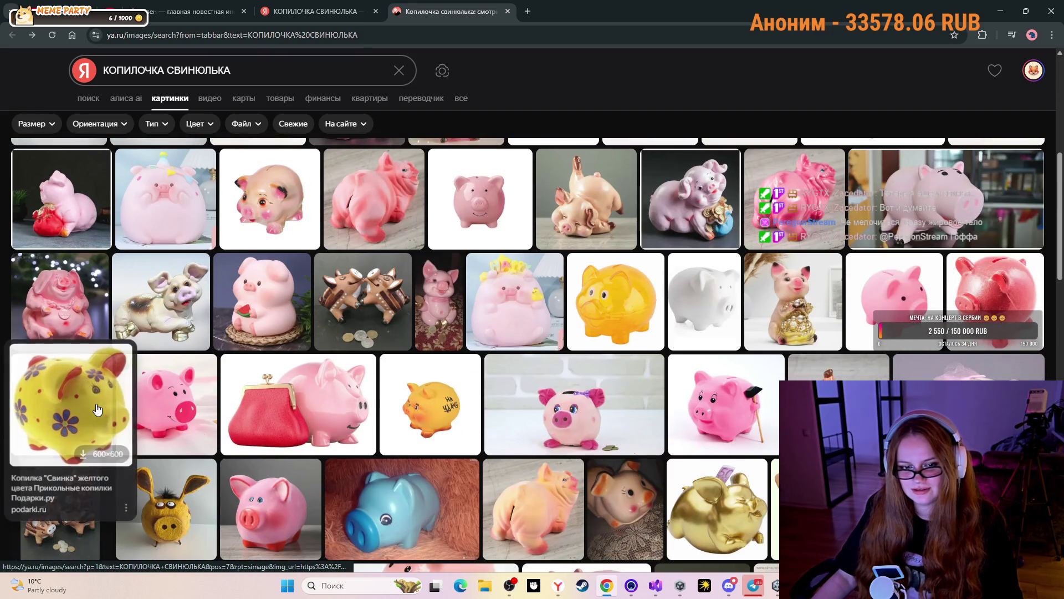
scroll(111, 412, "down", 2)
mouse_move(402, 399)
scroll(409, 434, "down", 4)
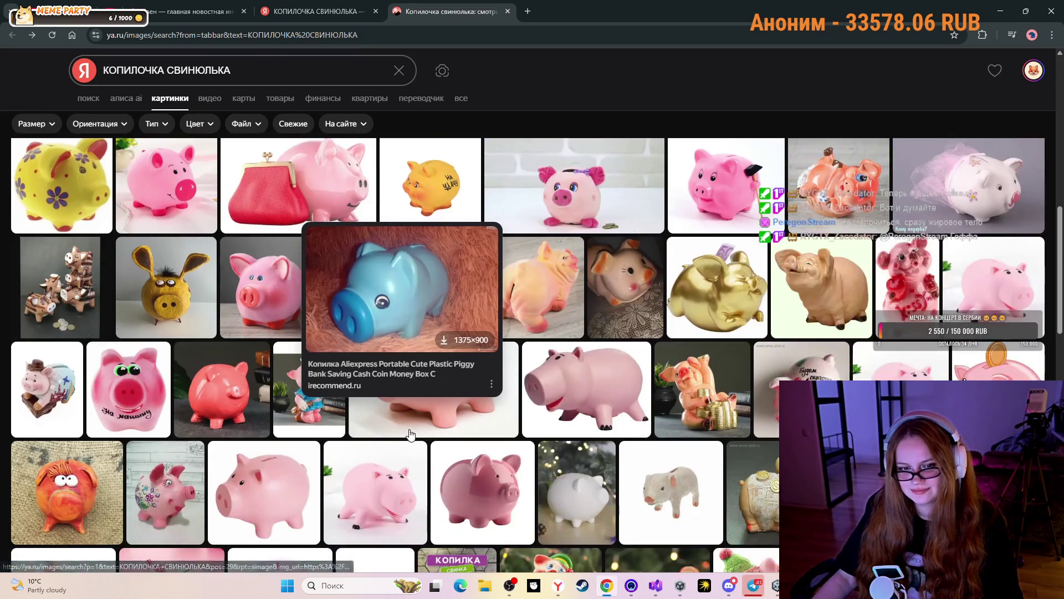
scroll(409, 434, "down", 3)
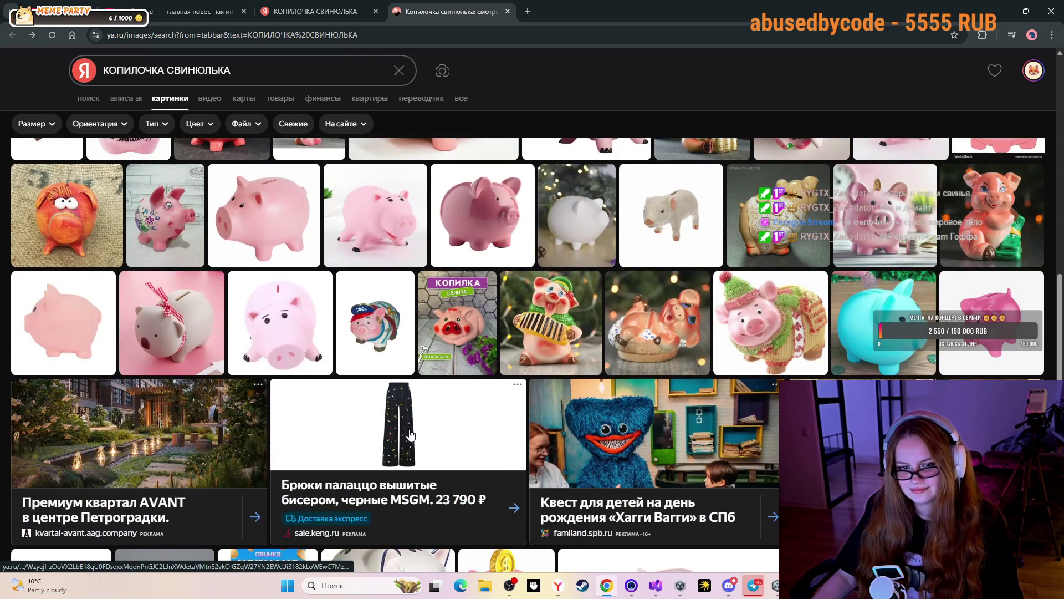
scroll(410, 435, "up", 1)
scroll(411, 435, "down", 7)
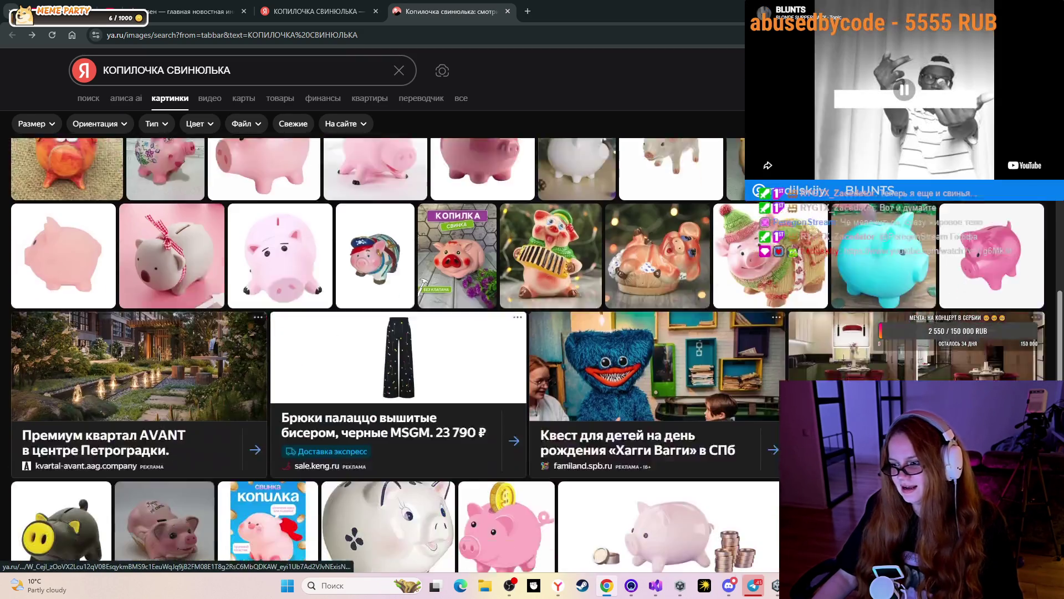
scroll(410, 436, "down", 2)
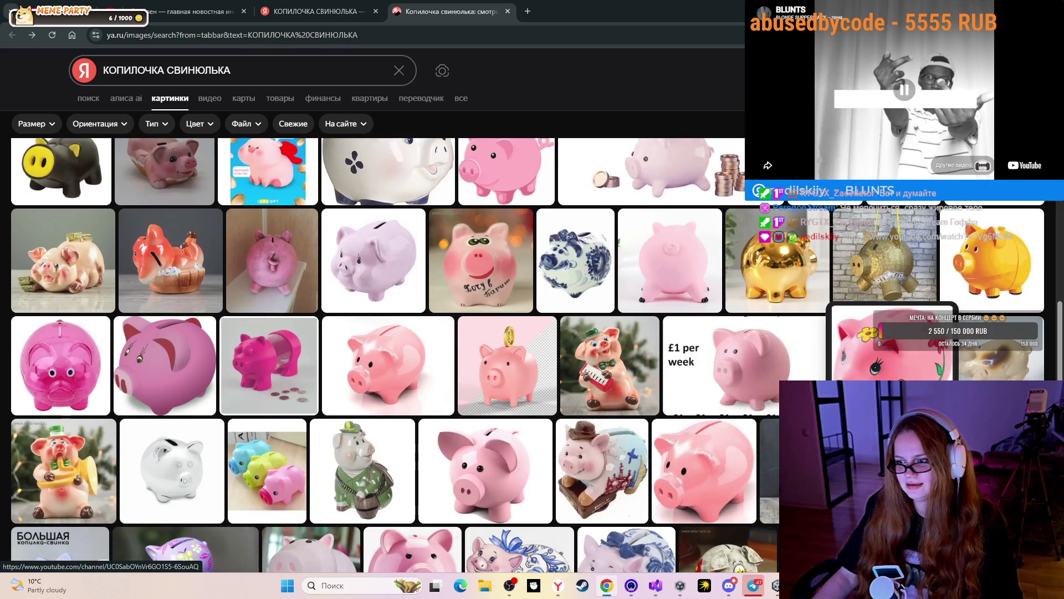
left_click(901, 371)
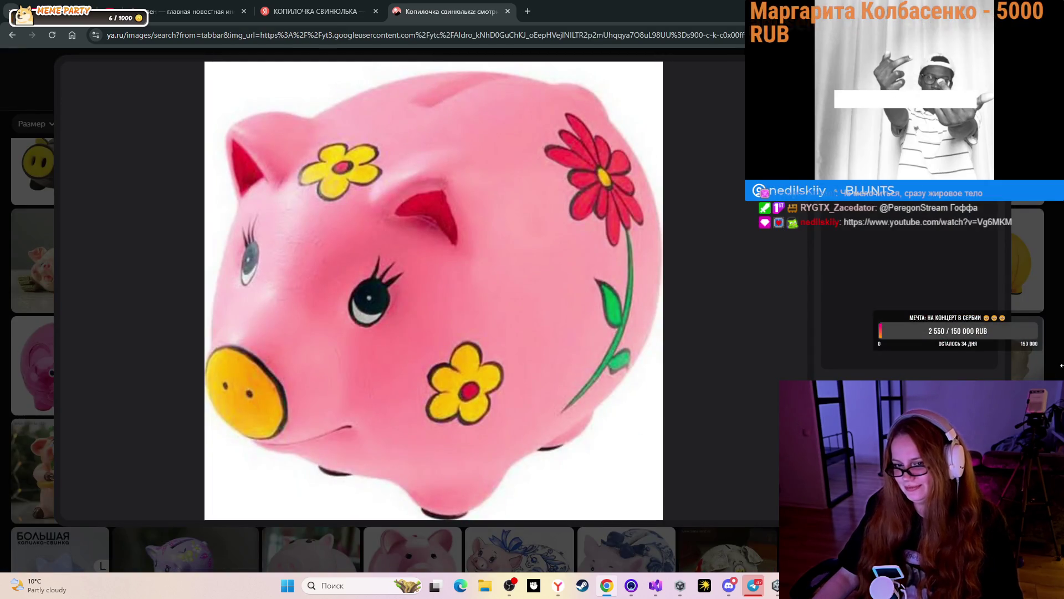
left_click(1056, 322)
Show the plastic-bottle piggy bank picture full size.
scroll(363, 418, "down", 3)
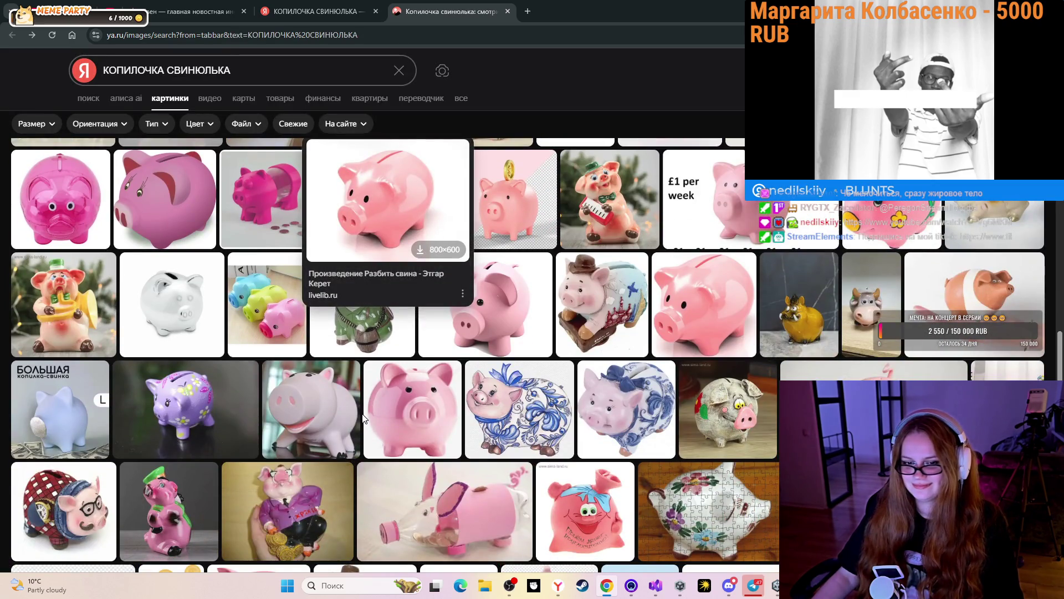
scroll(363, 419, "down", 3)
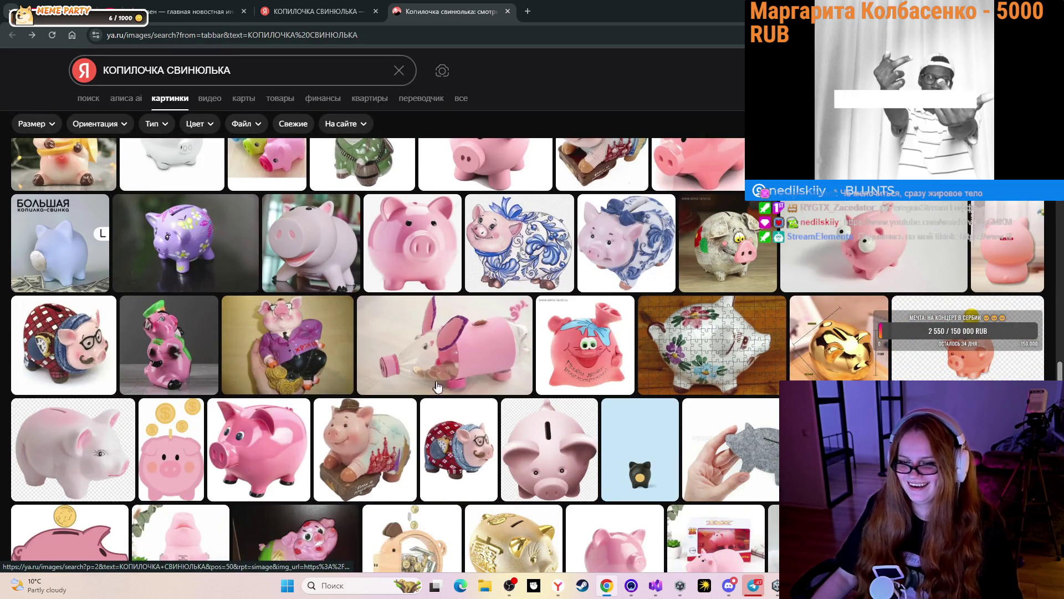
left_click(447, 378)
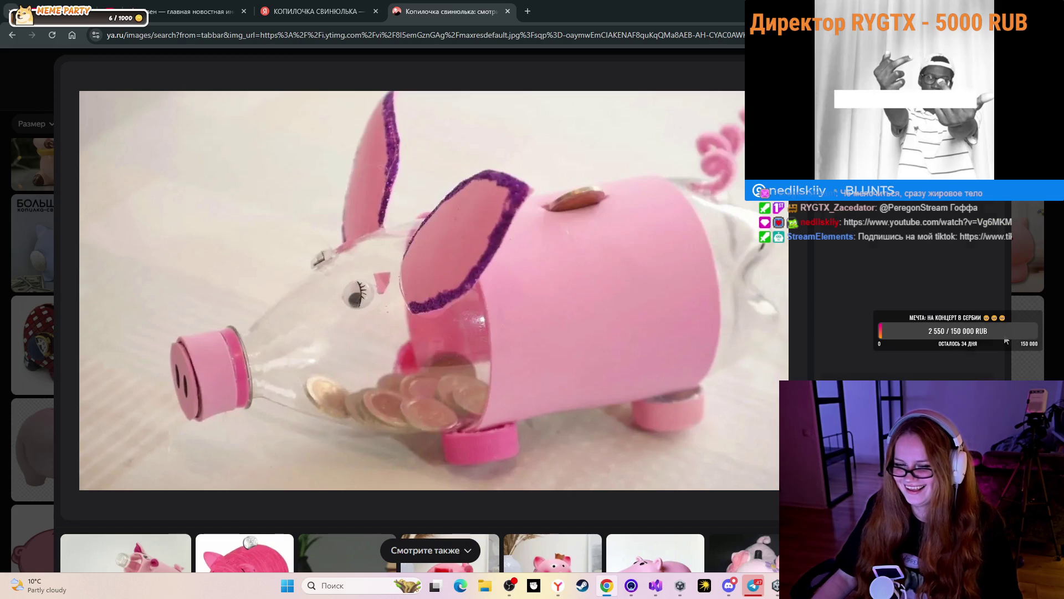
Preview the googly-eyed pink pig and shiny gold piggy bank pictures.
key("Escape")
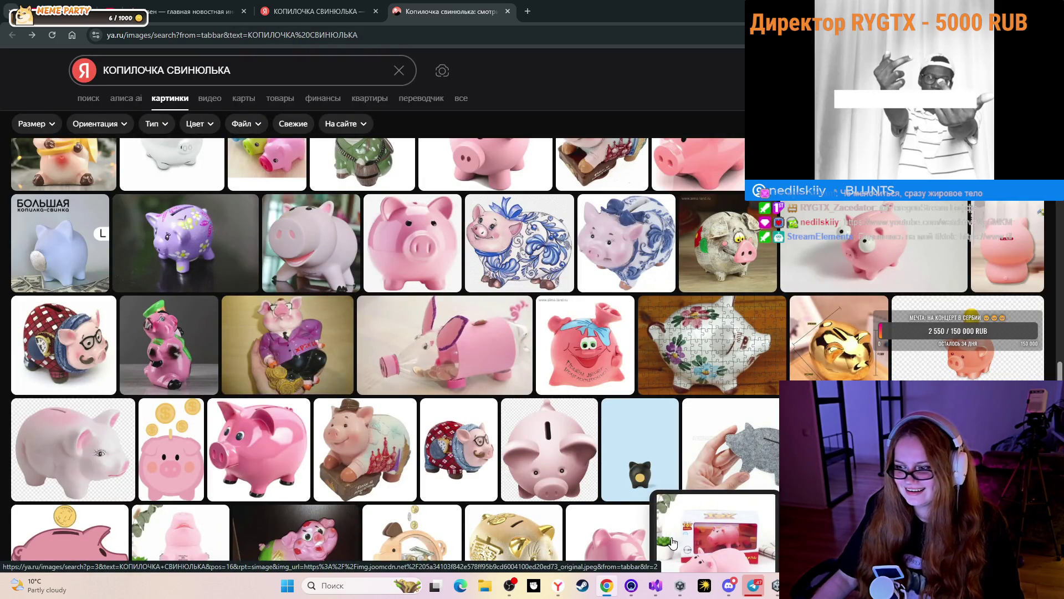
left_click(850, 265)
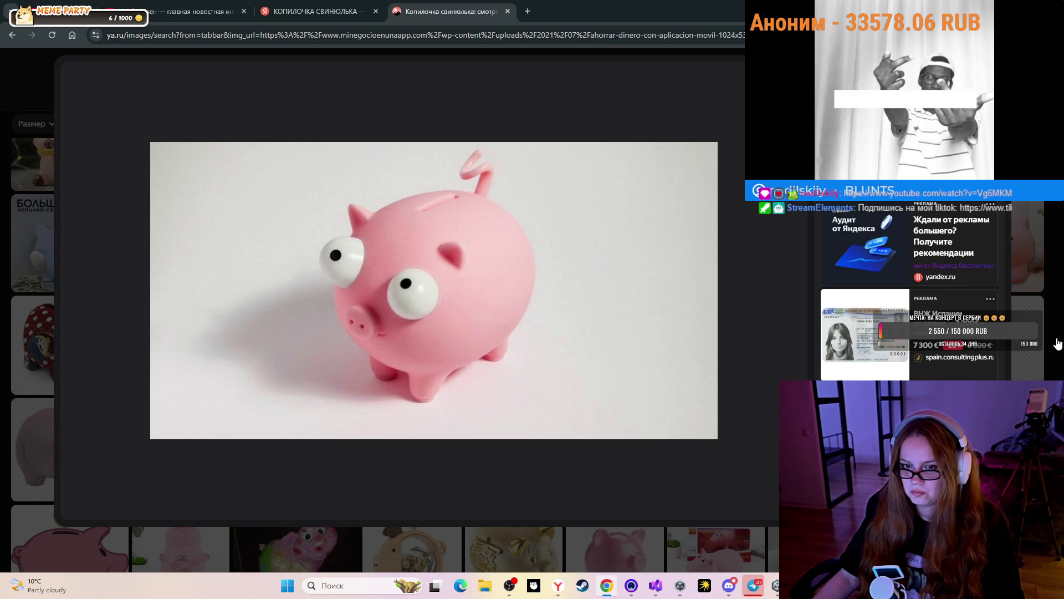
key("Escape")
scroll(490, 370, "down", 3)
mouse_move(491, 370)
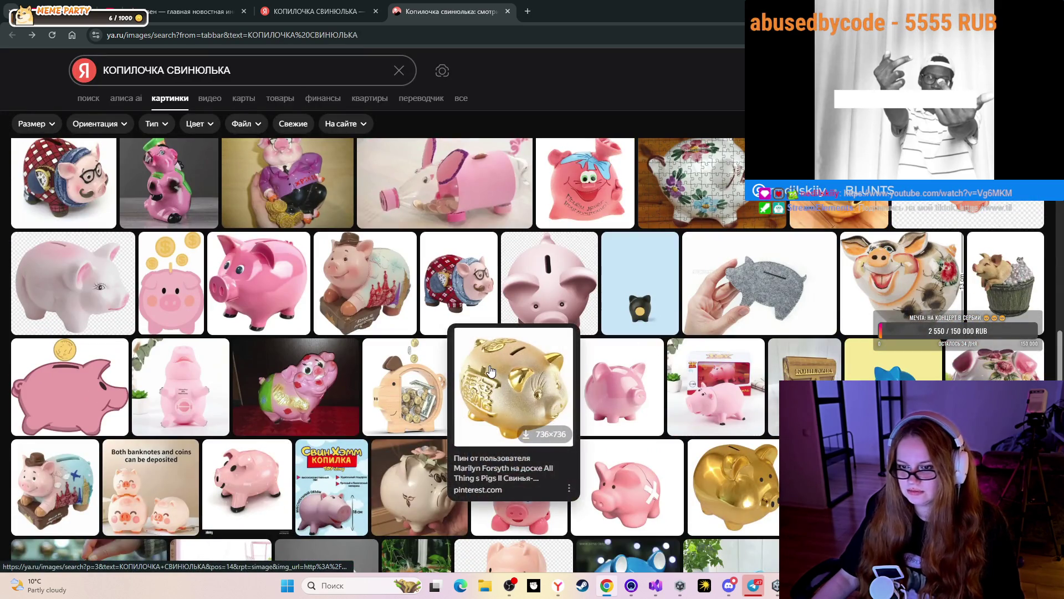
left_click(732, 488)
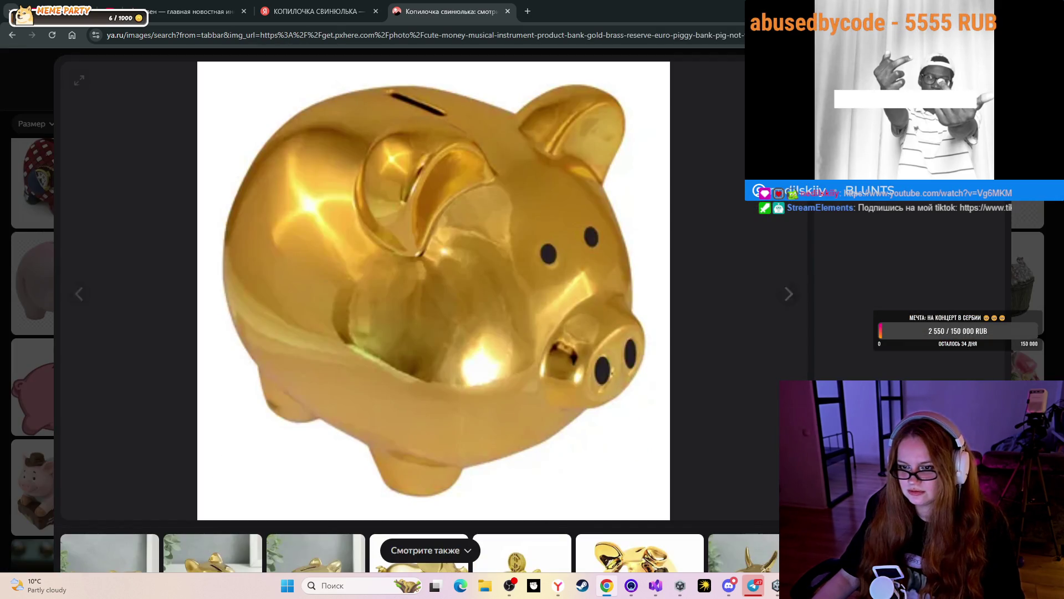
key("Escape")
Browse deeper into the results and preview the piggy bank with a dollar bill.
scroll(840, 362, "down", 5)
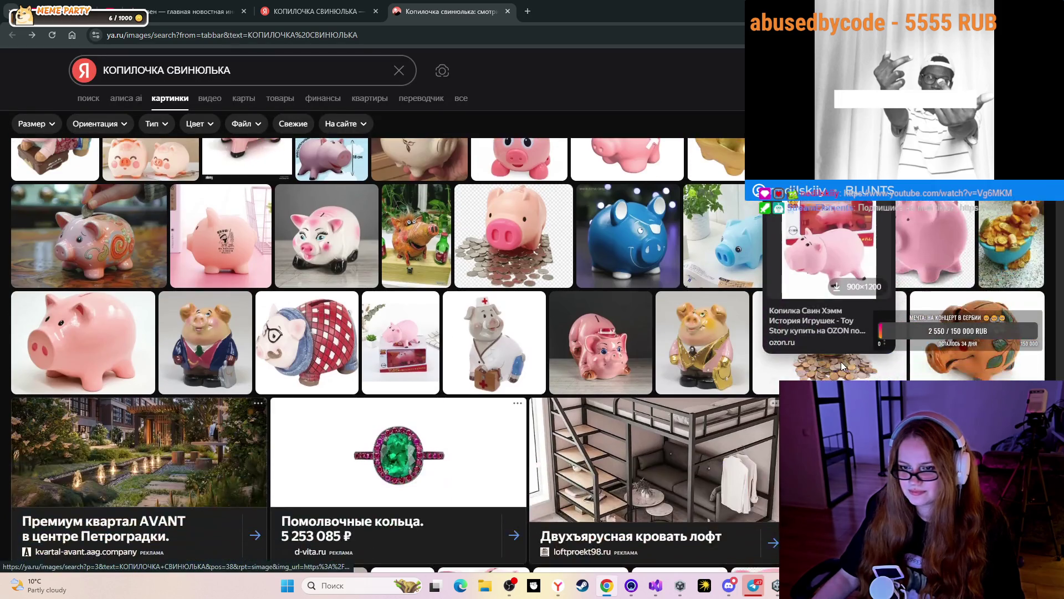
scroll(841, 368, "down", 7)
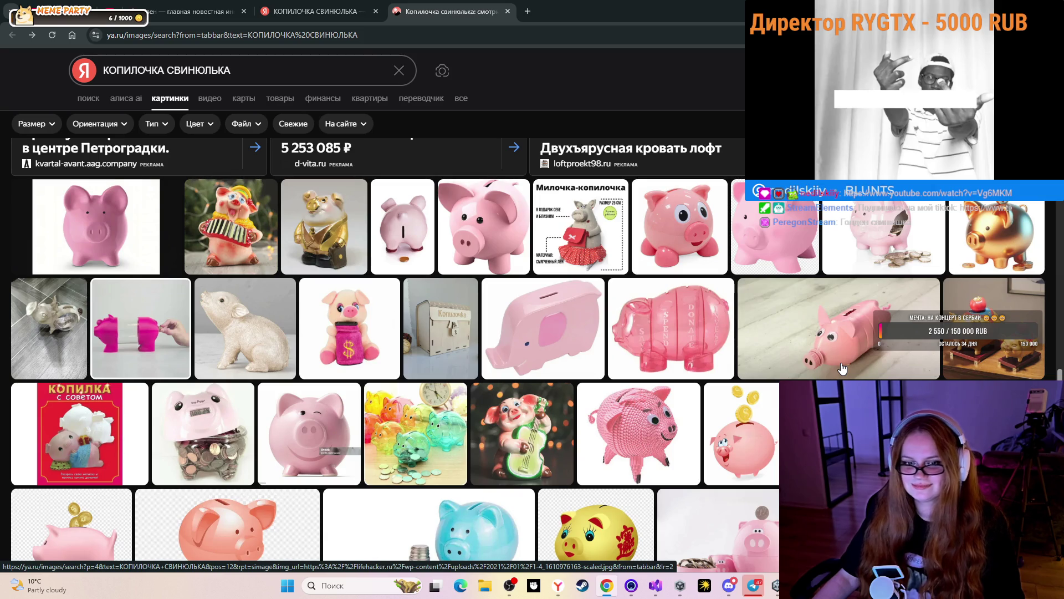
mouse_move(243, 320)
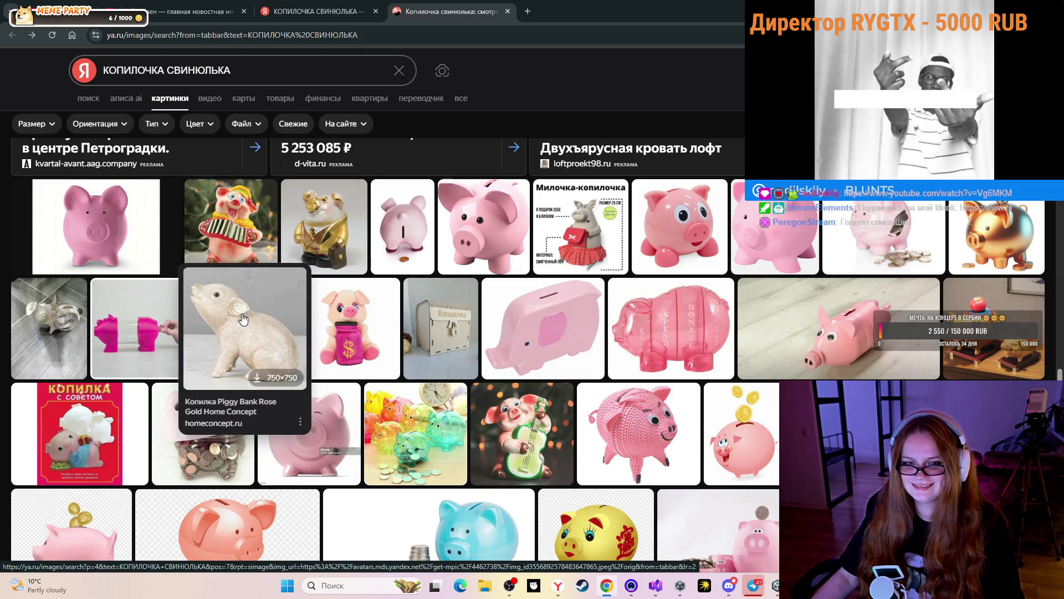
scroll(799, 357, "down", 4)
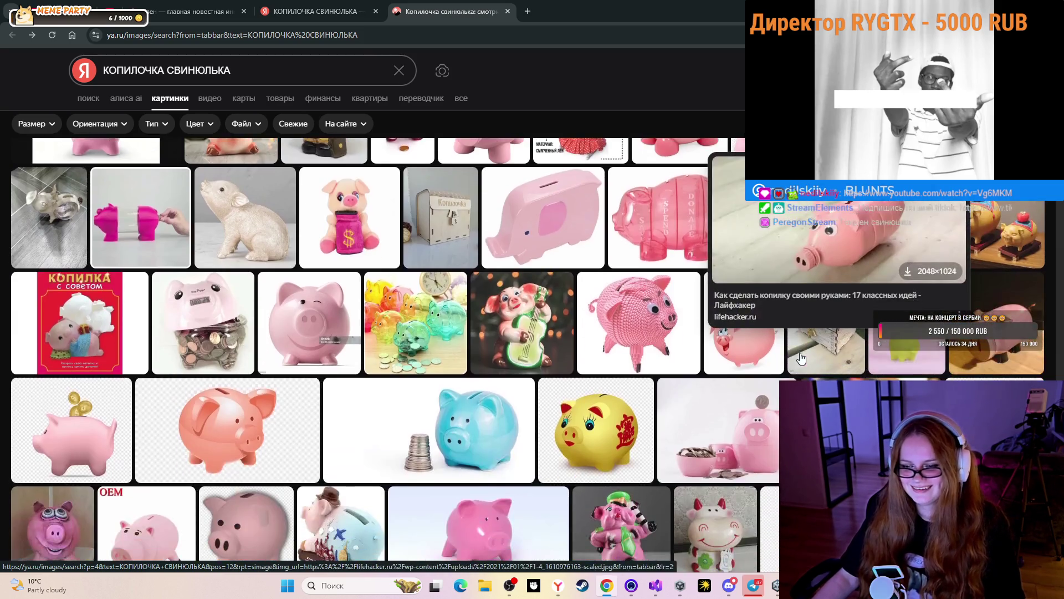
scroll(799, 358, "down", 1)
mouse_move(768, 363)
scroll(768, 363, "down", 1)
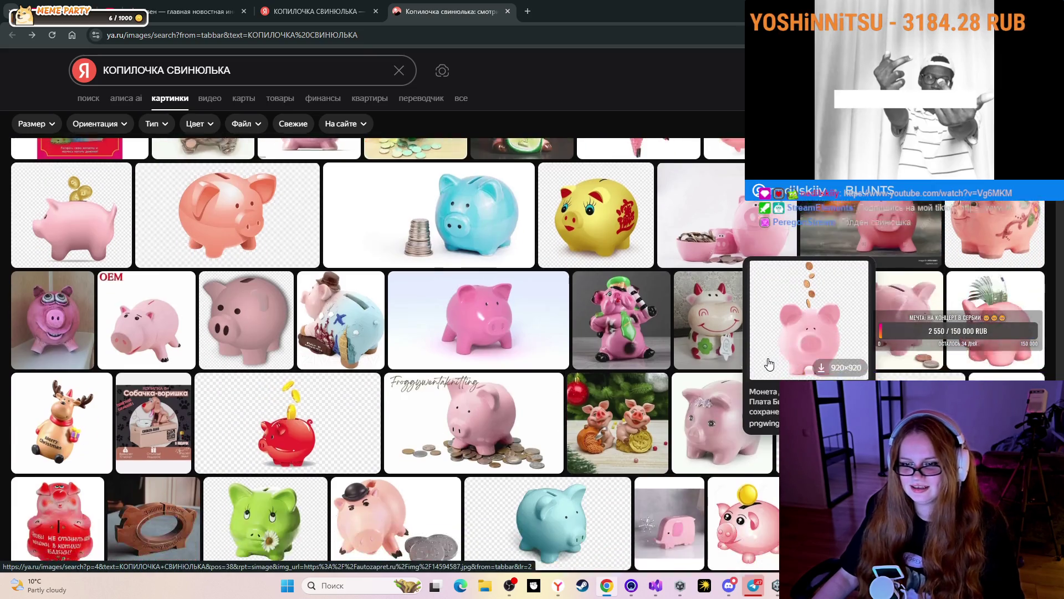
scroll(768, 363, "down", 2)
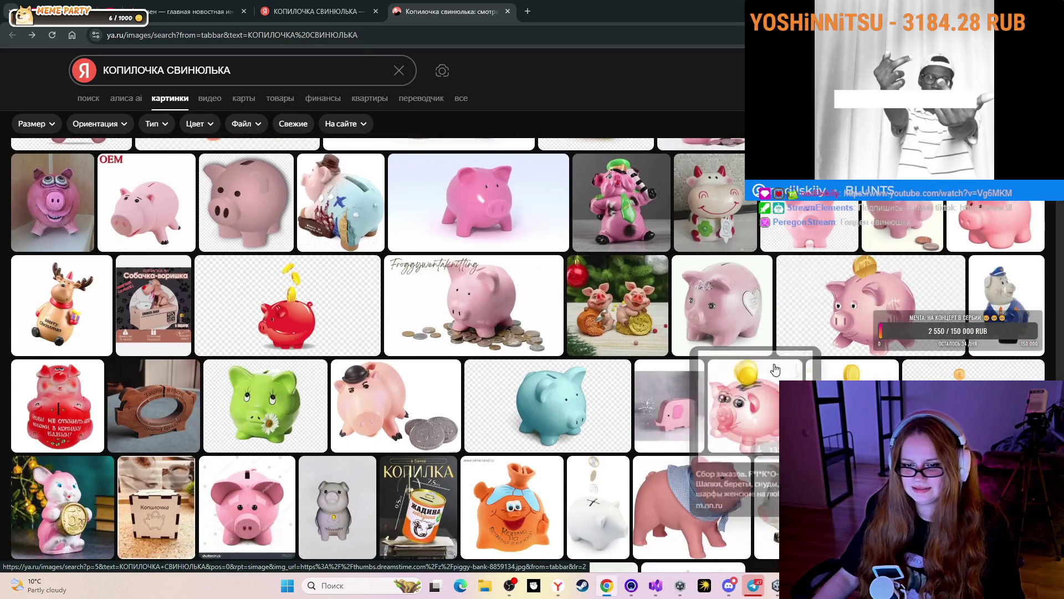
scroll(768, 363, "up", 2)
scroll(885, 340, "down", 3)
scroll(885, 339, "down", 3)
mouse_move(858, 336)
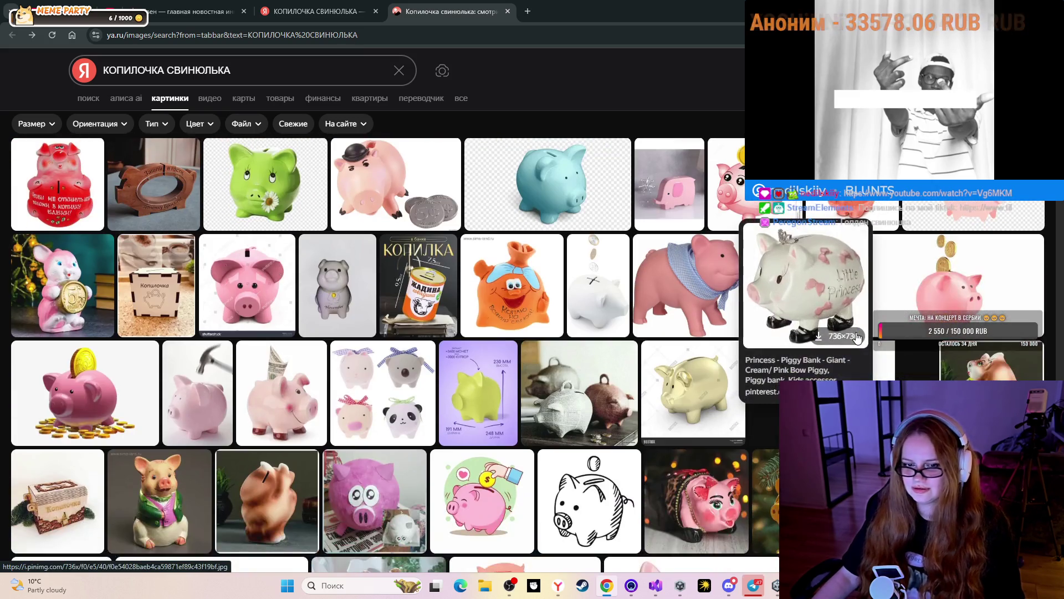
left_click(304, 373)
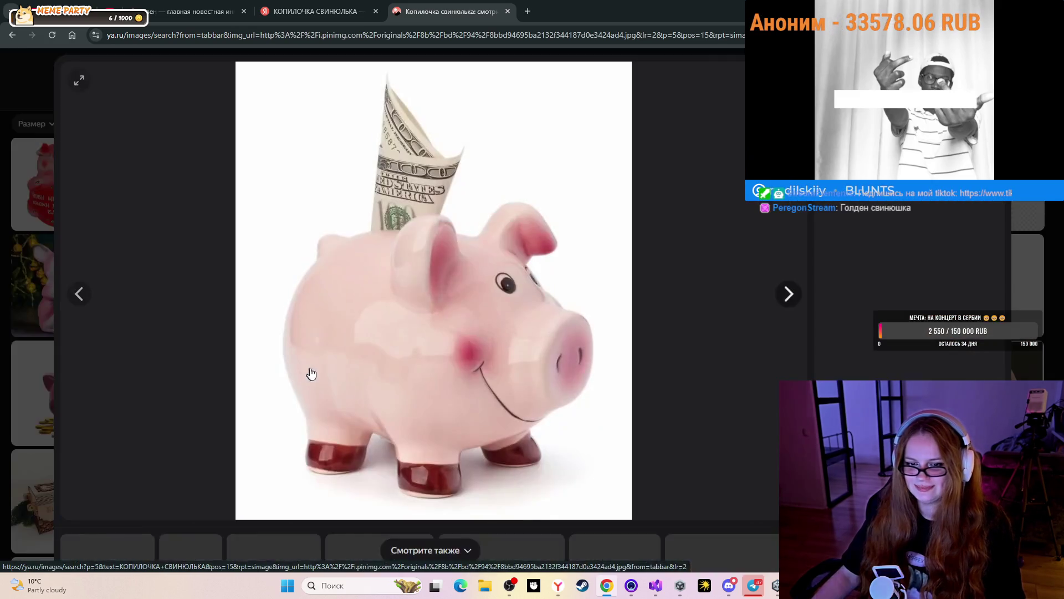
left_click(1043, 367)
Preview the yellow pig ornament, pink piggy on coins and green-jacket pig pictures.
scroll(1009, 358, "down", 4)
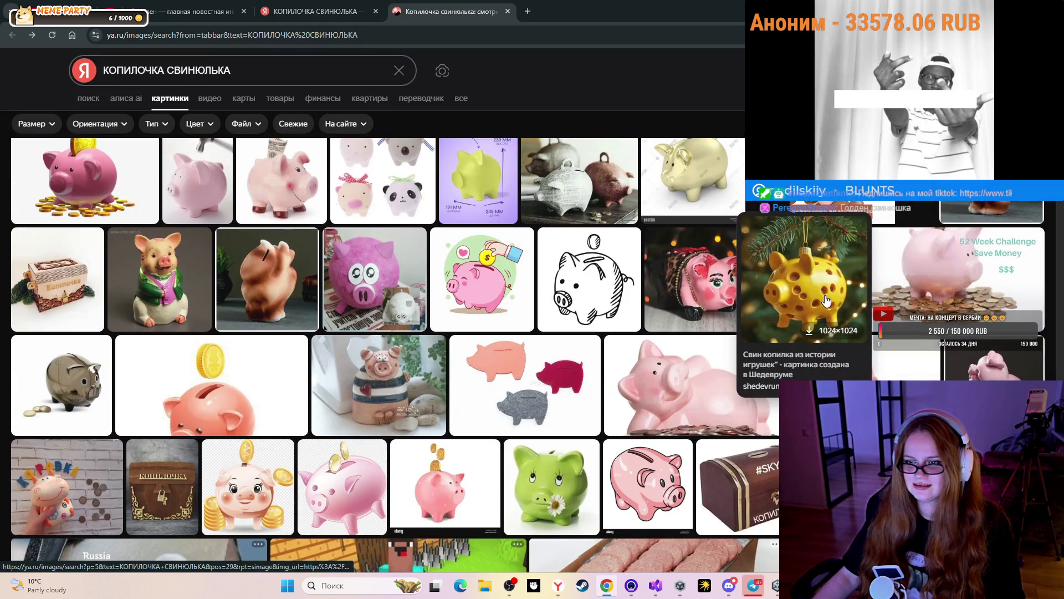
left_click(827, 295)
left_click(1036, 322)
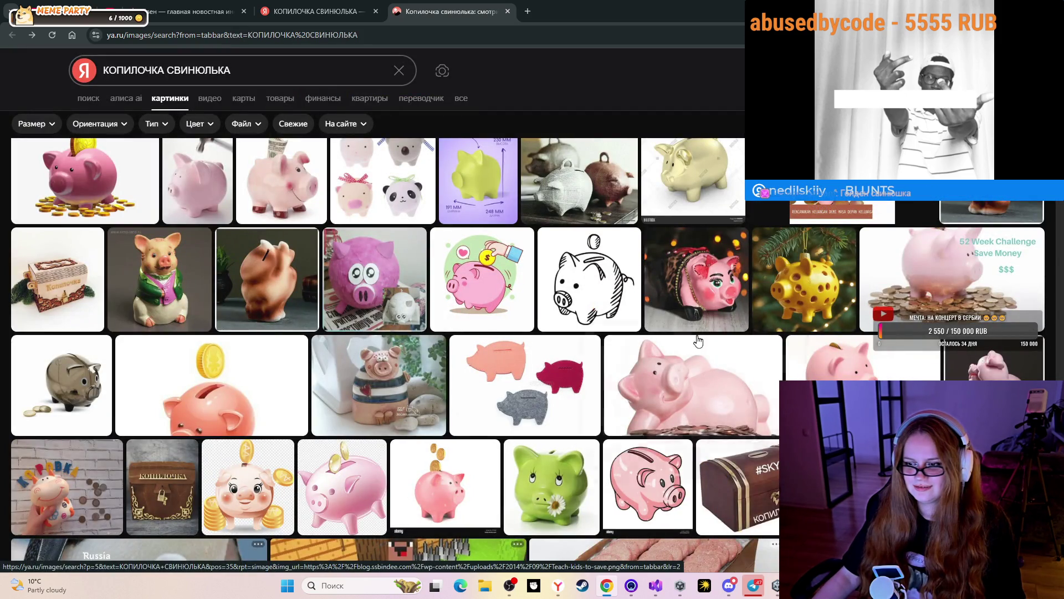
left_click(717, 401)
left_click(997, 347)
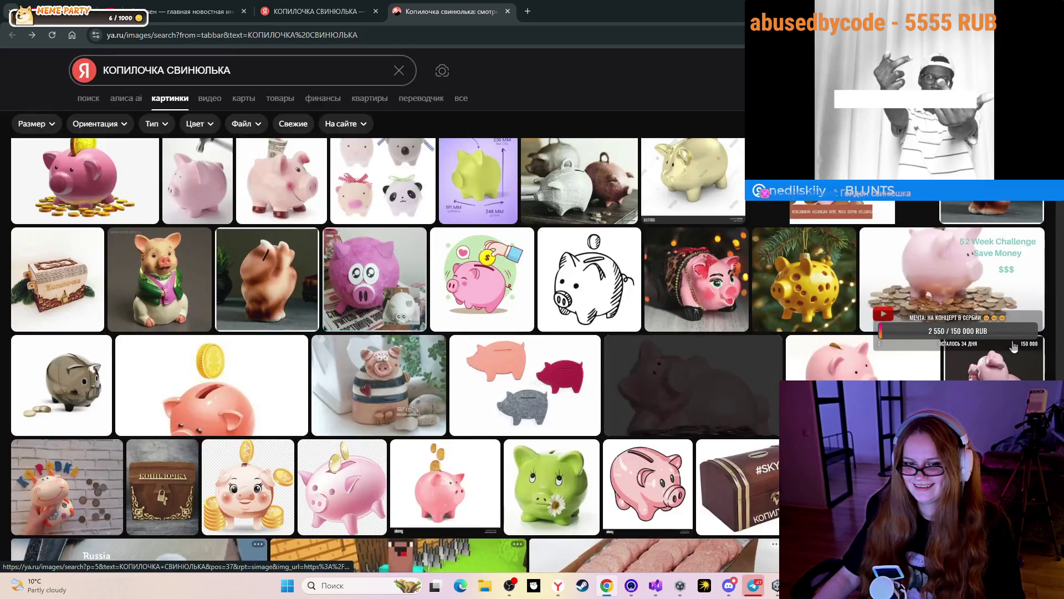
left_click(146, 289)
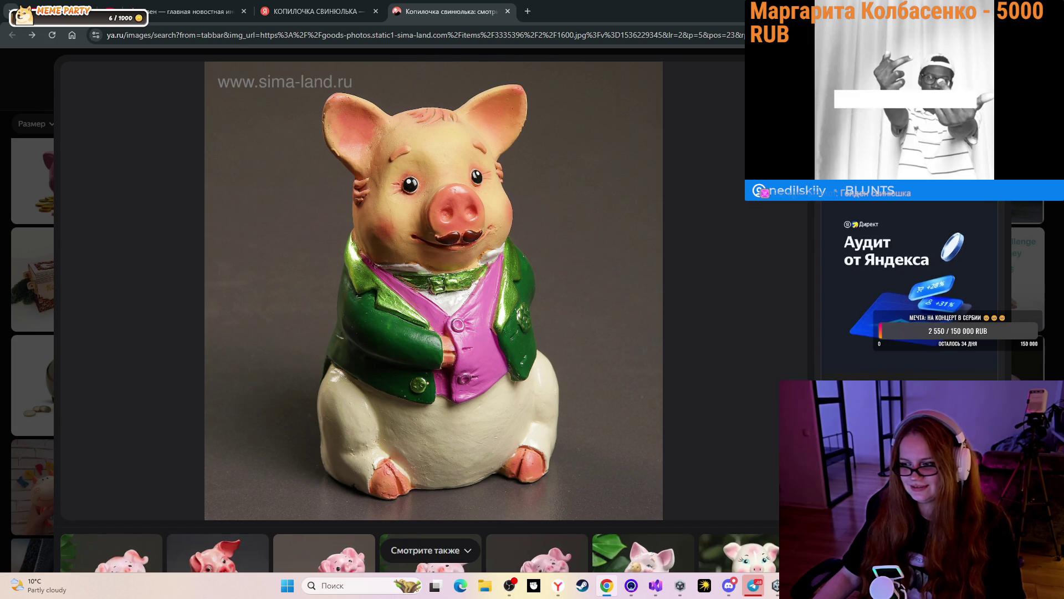
key("Escape")
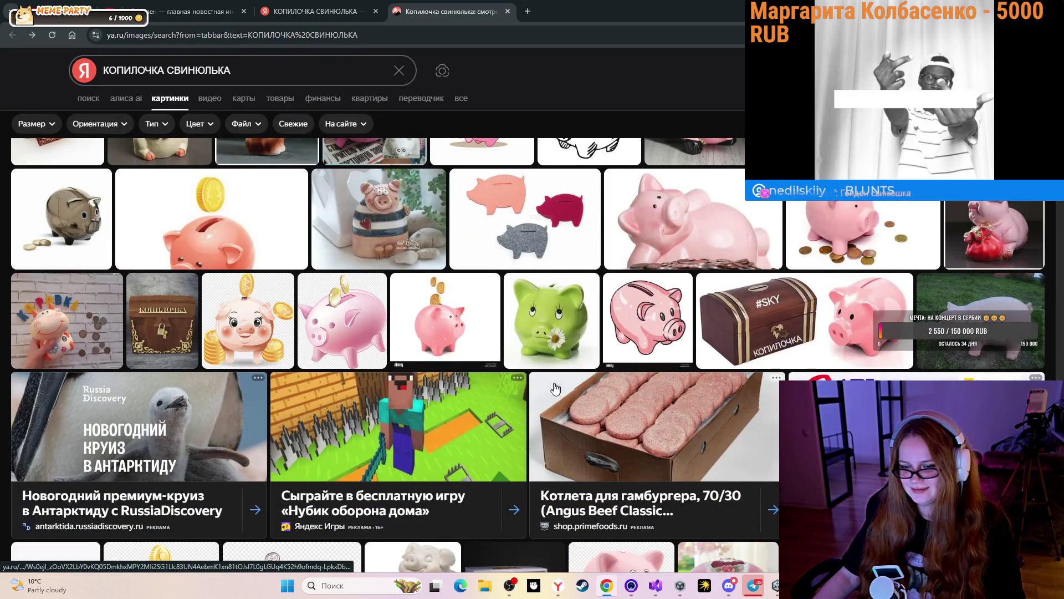
Close the piggy-bank image tab and the Yandex search results tab.
scroll(556, 389, "down", 2)
scroll(550, 399, "down", 3)
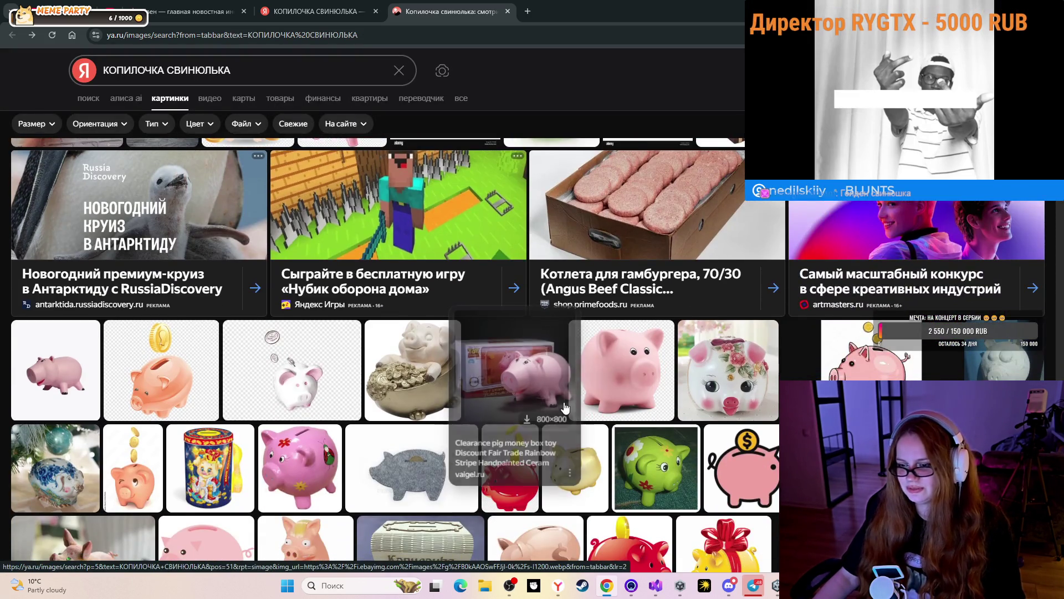
scroll(558, 399, "down", 4)
scroll(557, 395, "down", 5)
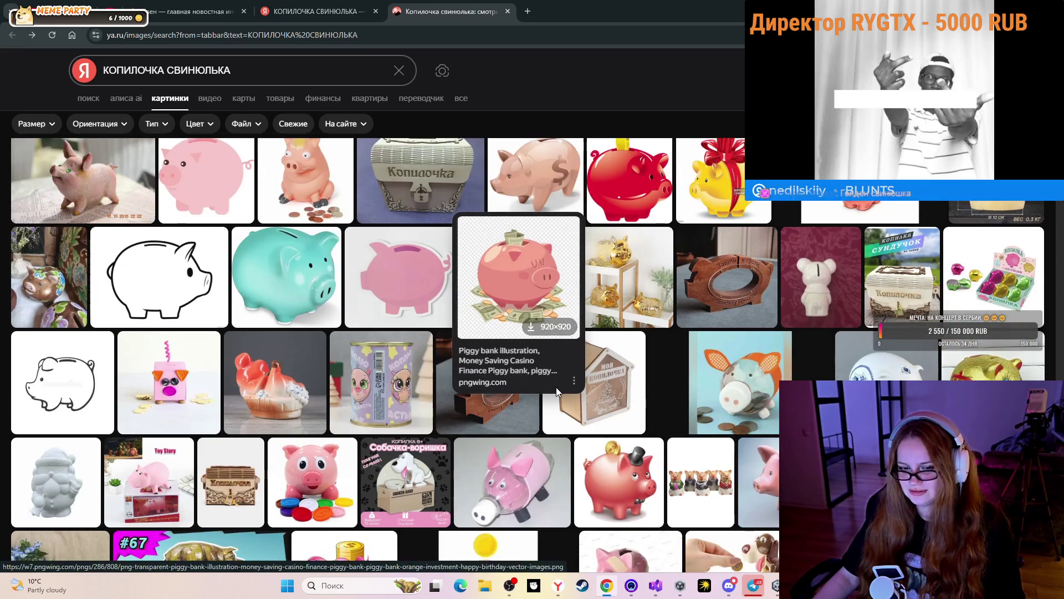
scroll(553, 391, "down", 10)
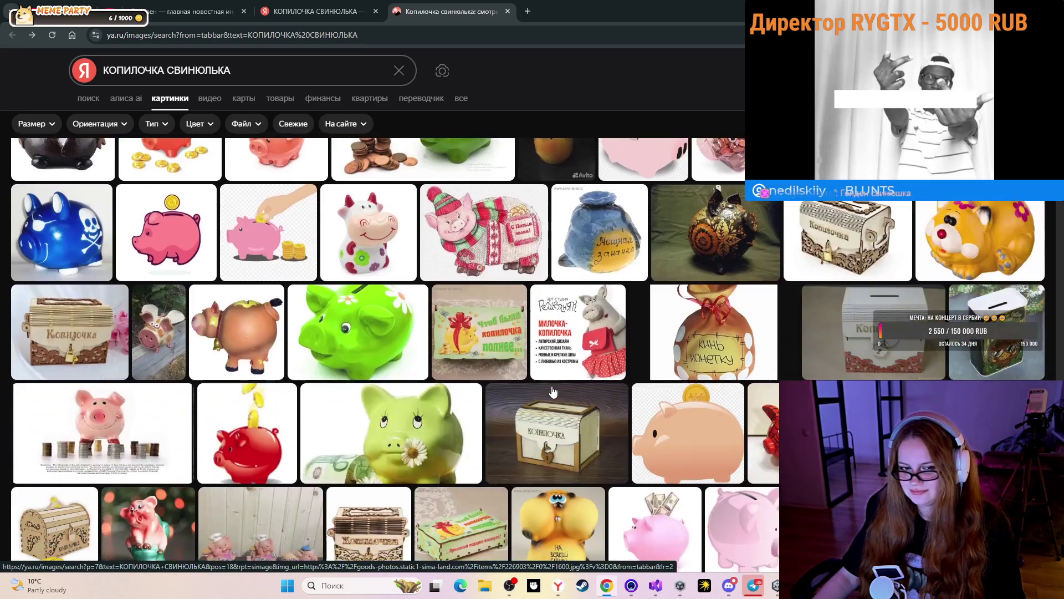
scroll(553, 393, "down", 7)
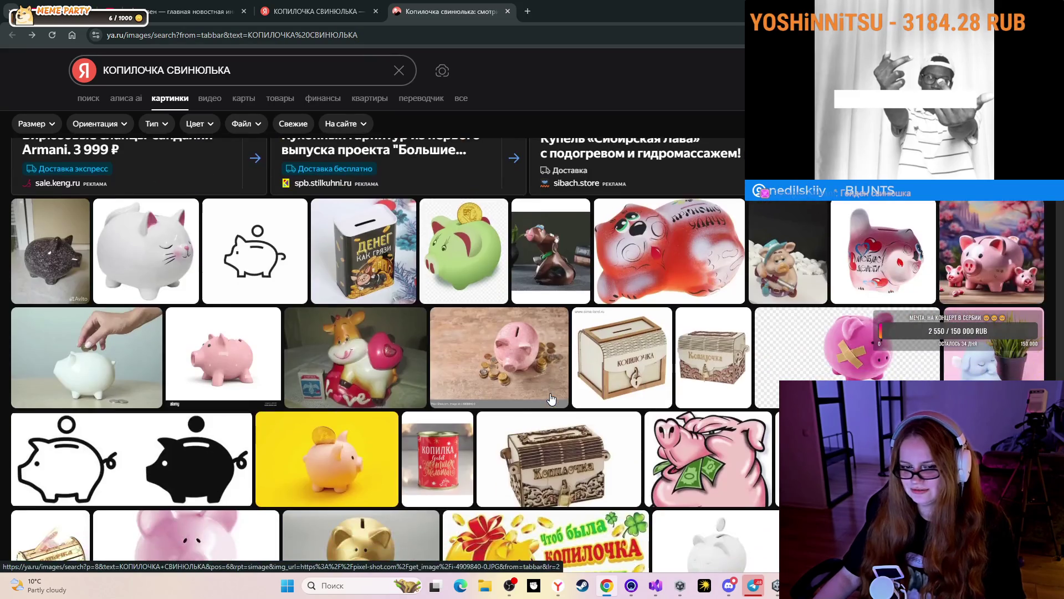
mouse_move(552, 398)
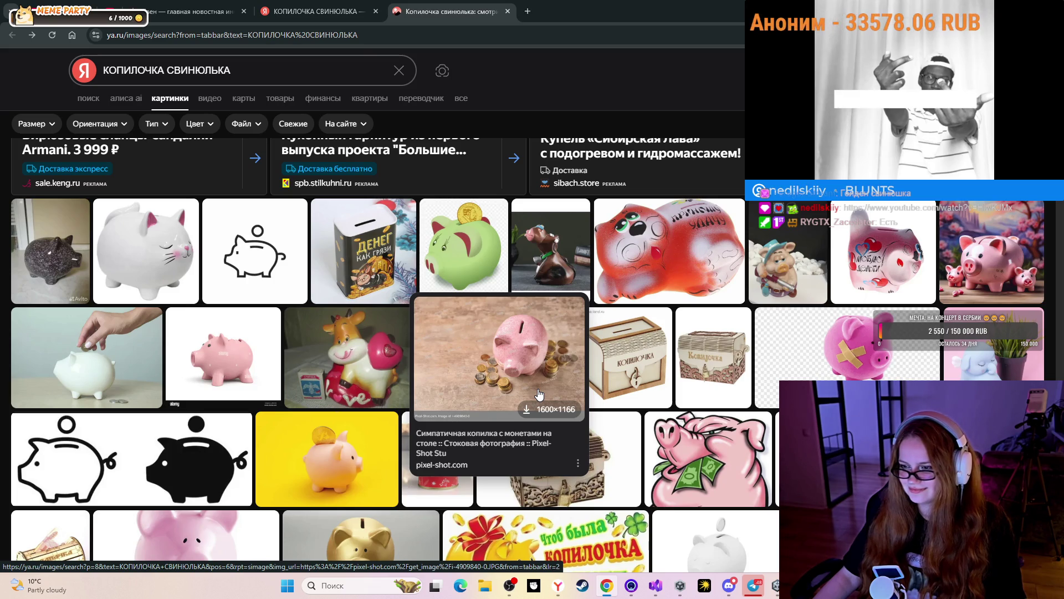
left_click(507, 12)
left_click(376, 11)
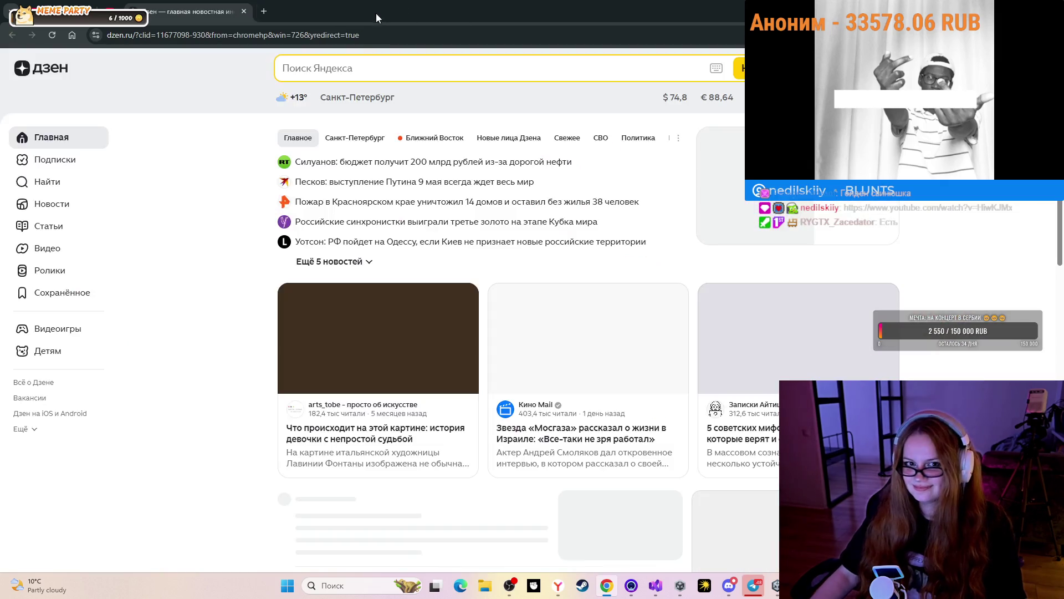
Check the YouTube Scriptable Objects tutorial against the Unity editor, then switch to Discord.
left_click(111, 11)
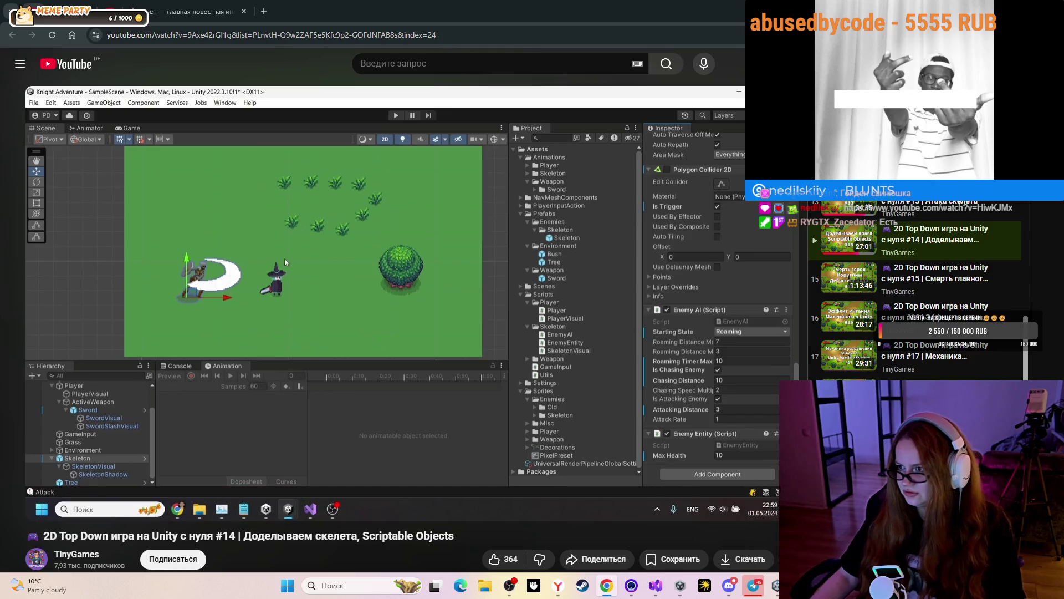
key("alt+Tab")
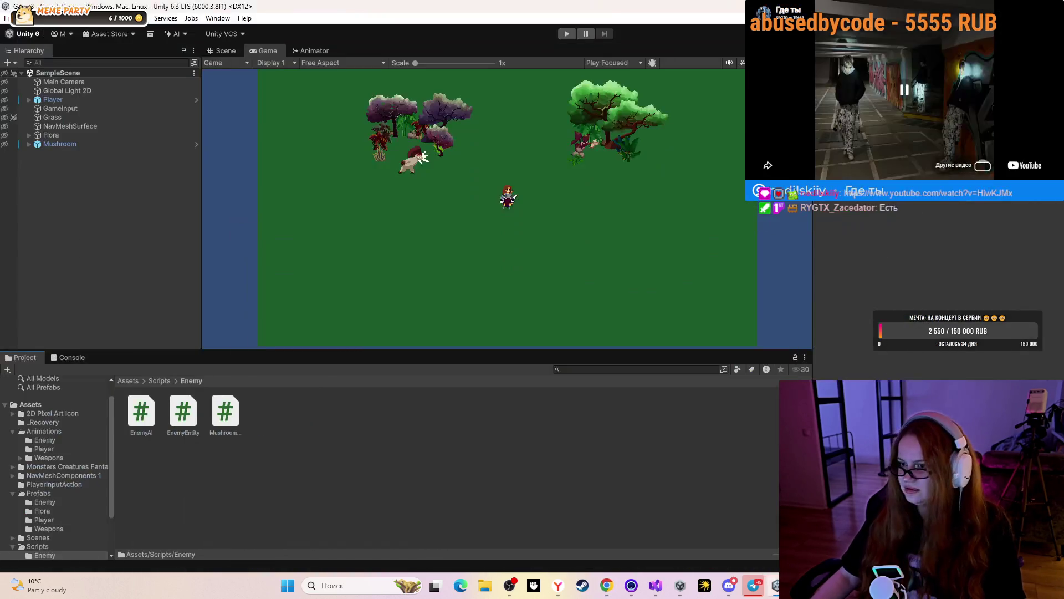
mouse_move(730, 585)
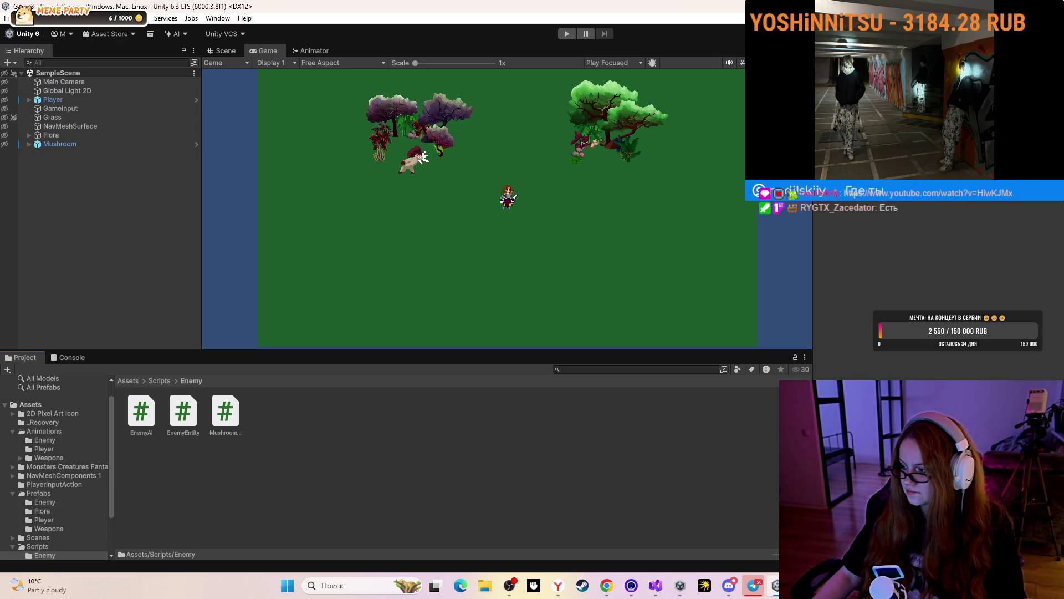
left_click(606, 586)
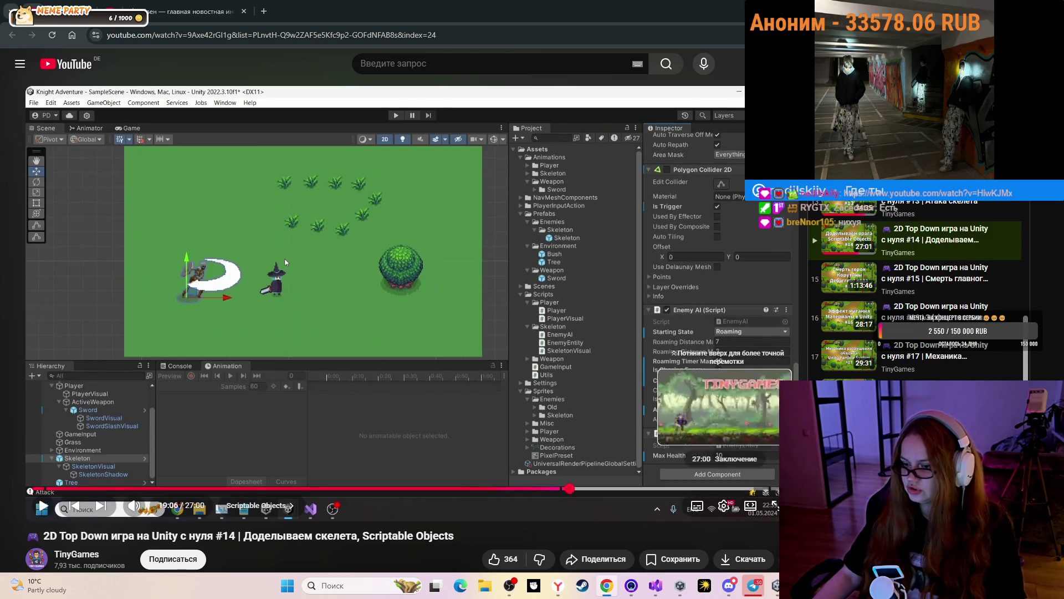
mouse_move(629, 589)
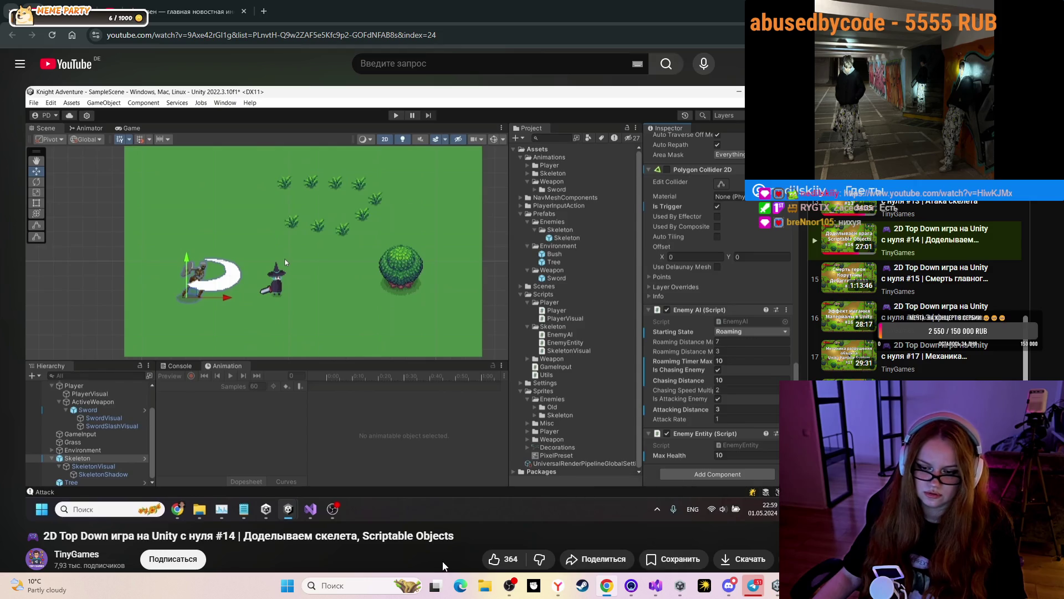
left_click(731, 586)
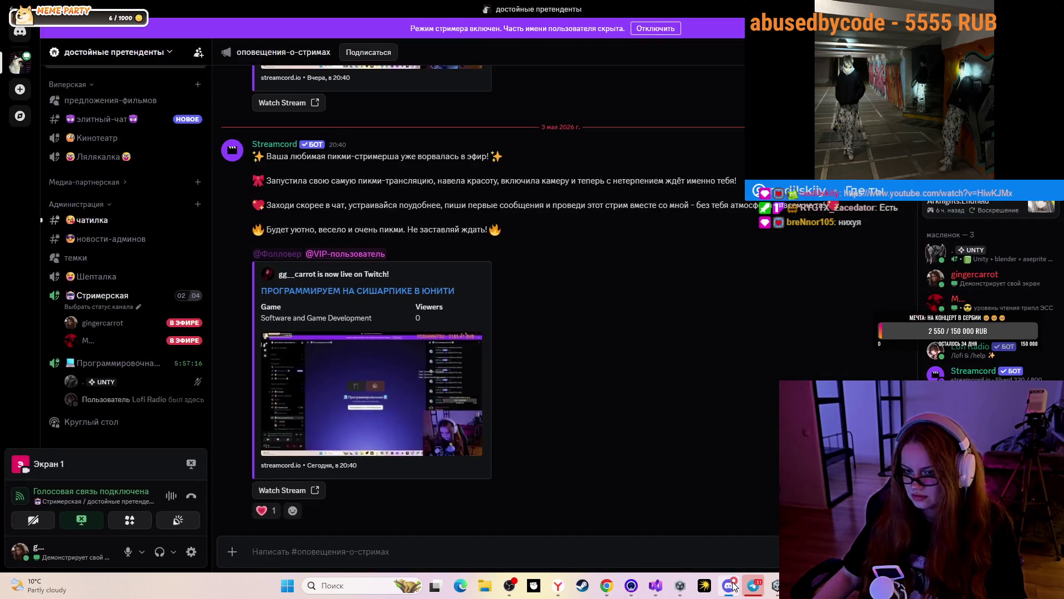
Watch the live member's screen share, enlarged by hiding participants and narrowing the channel list.
left_click(138, 340)
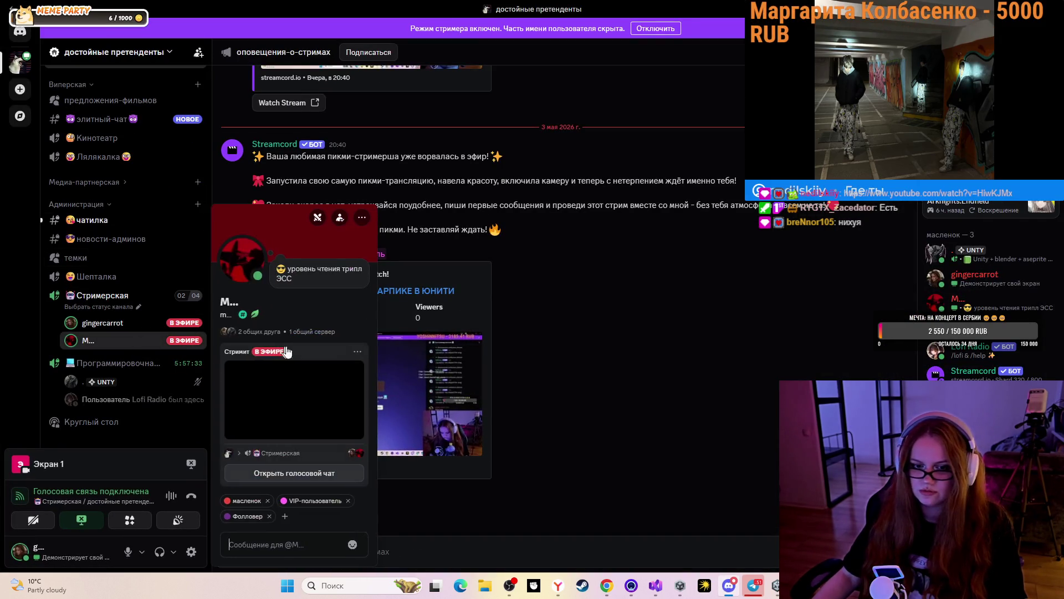
left_click(289, 396)
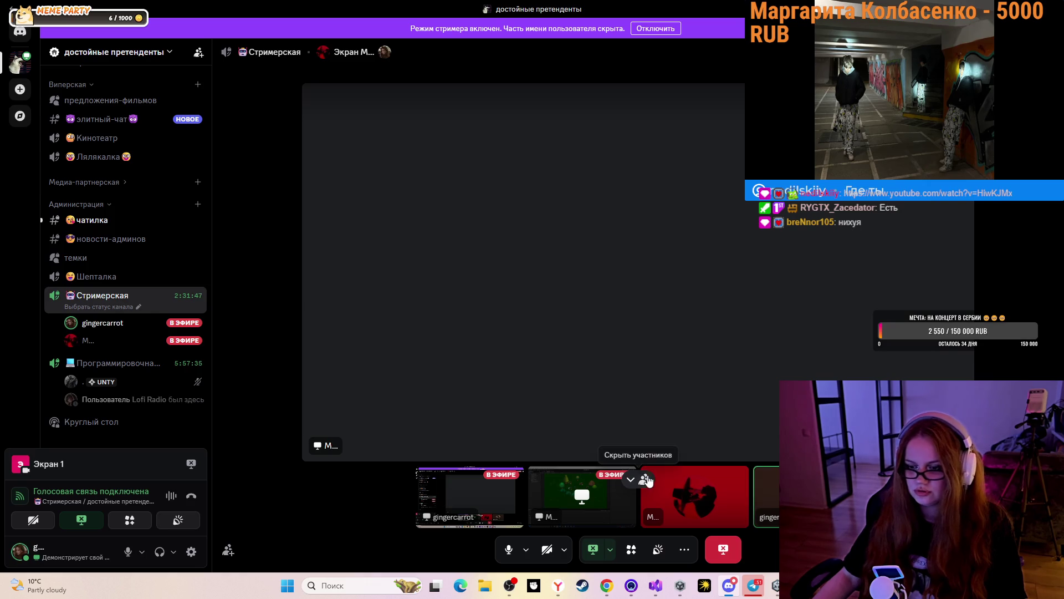
left_click(646, 480)
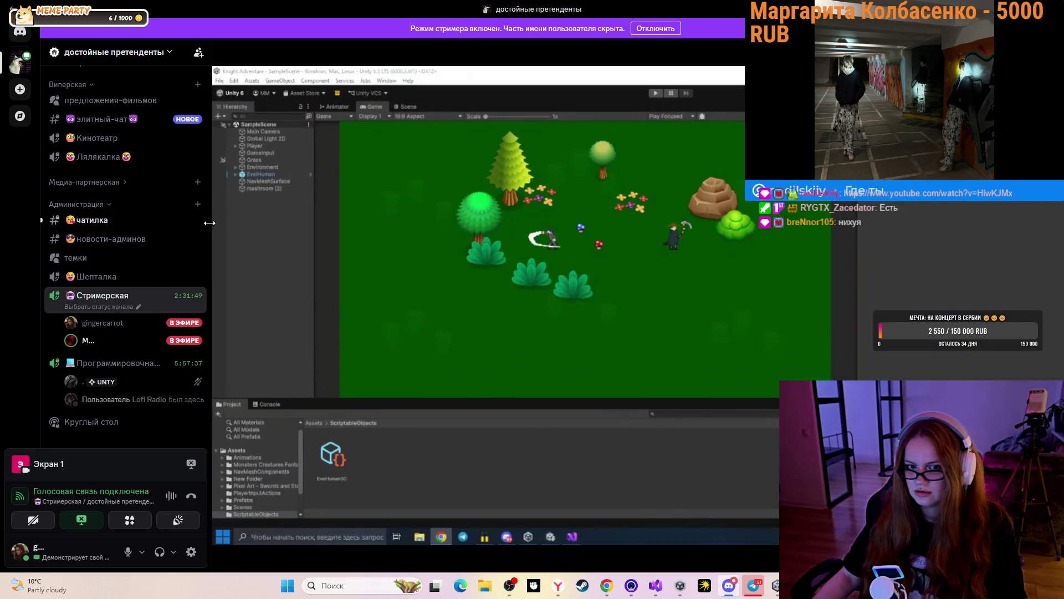
left_click_drag(209, 222, 120, 219)
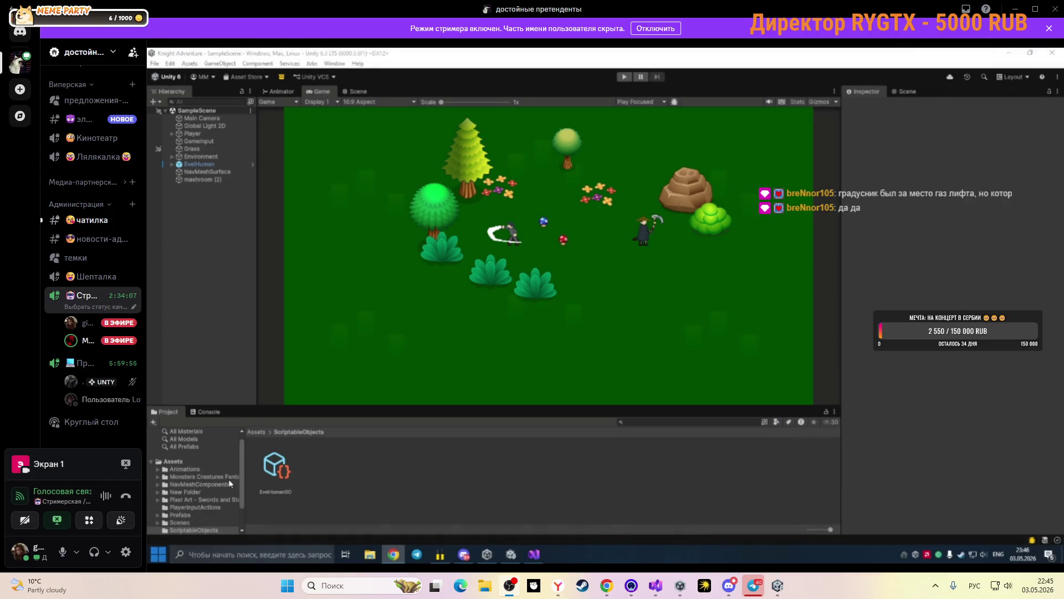
Open the EnemyEntity script from the EvelHuman scripts folder in Visual Studio.
scroll(231, 483, "down", 2)
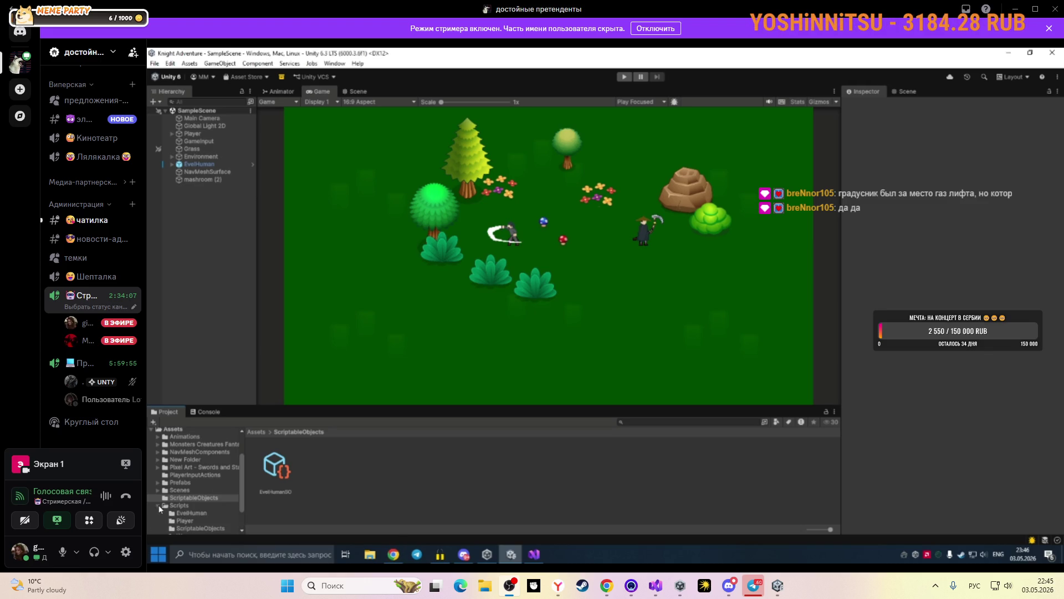
scroll(159, 509, "down", 2)
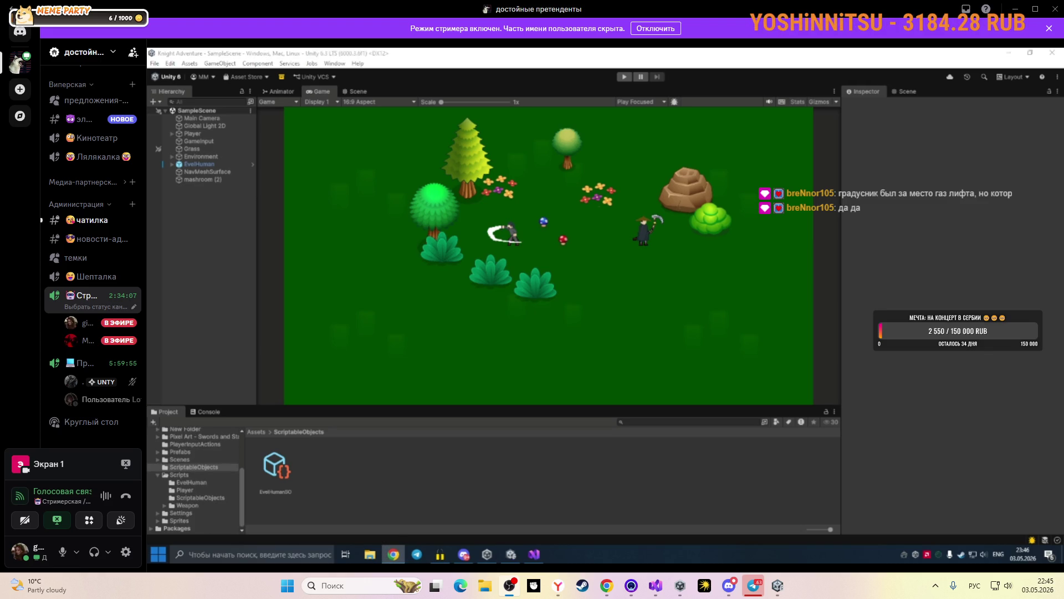
left_click(194, 483)
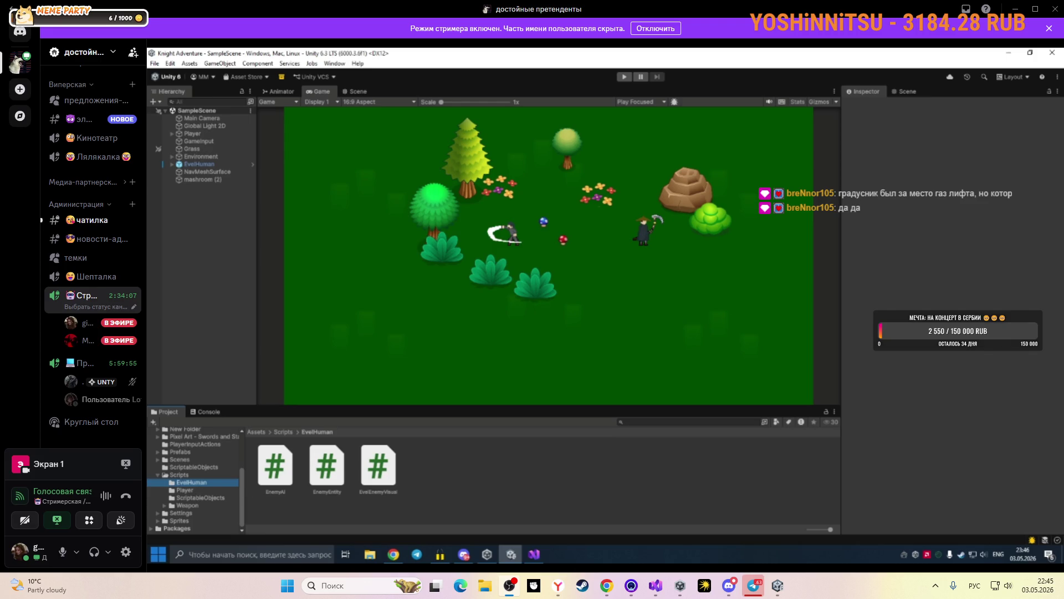
left_click(531, 554)
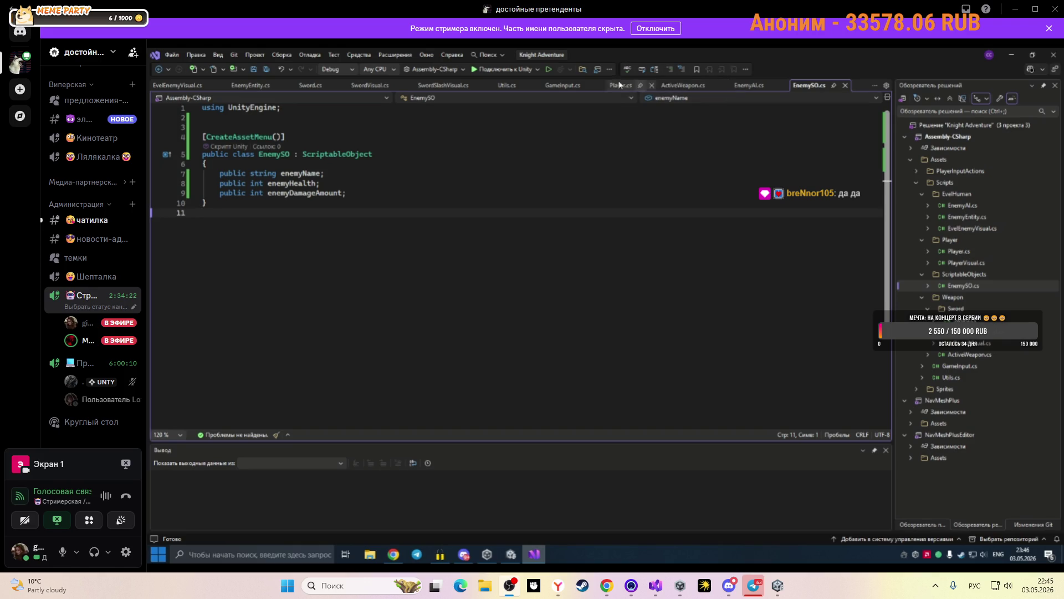
left_click(252, 85)
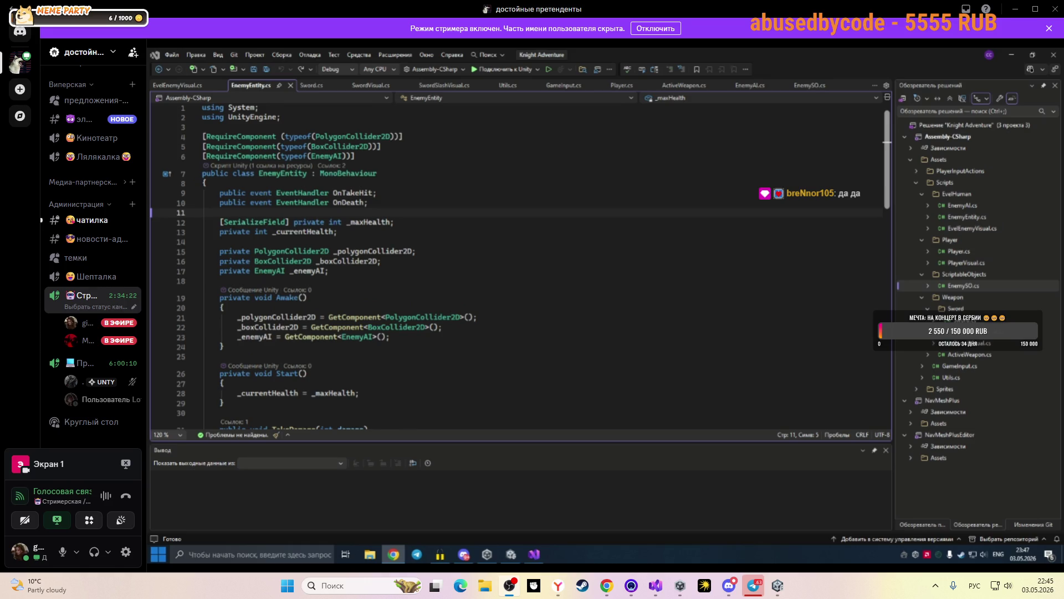
Add '[SerializeField] private EnemySO _enemySo;' at the top of EnemyEntity and save.
left_click(244, 185)
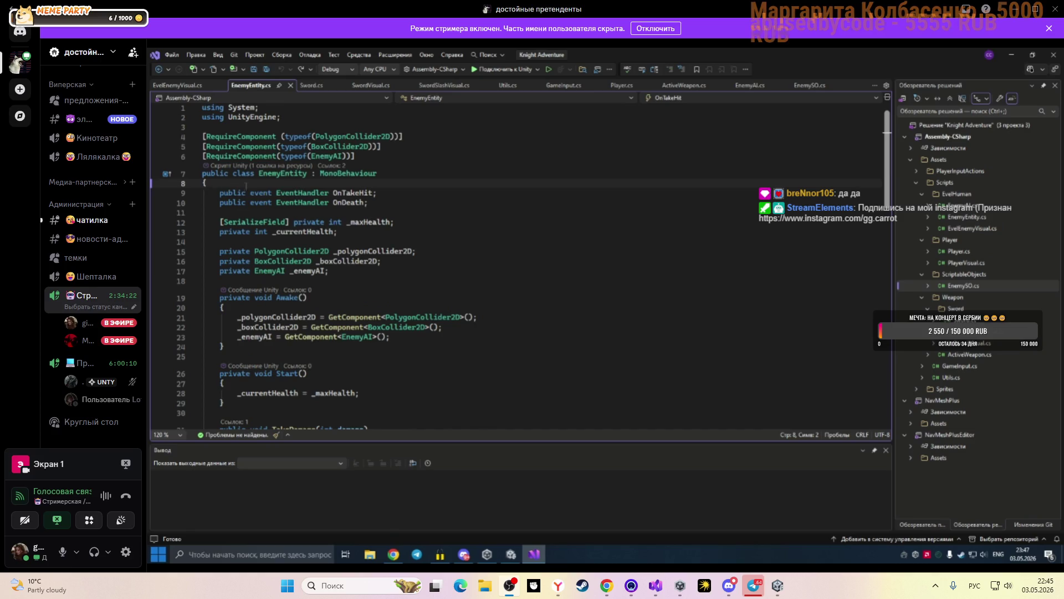
key("Return")
type("[")
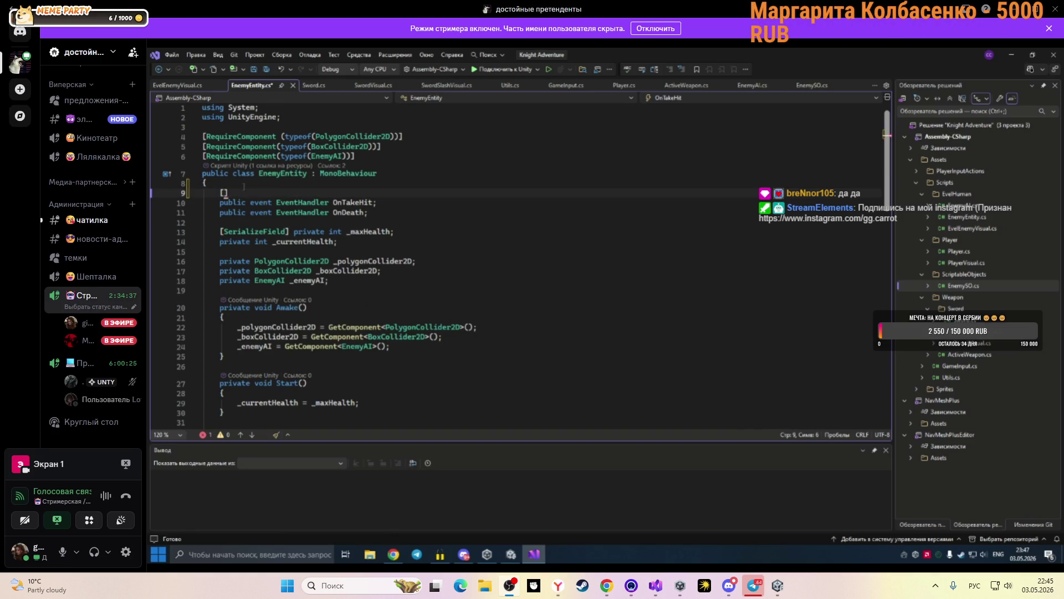
type("Seria")
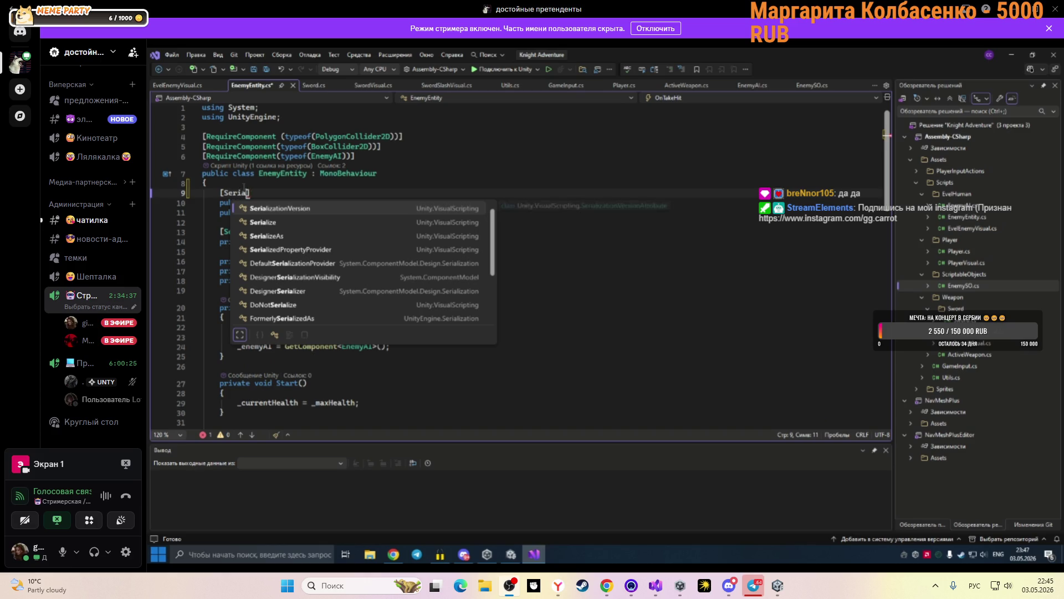
type("li")
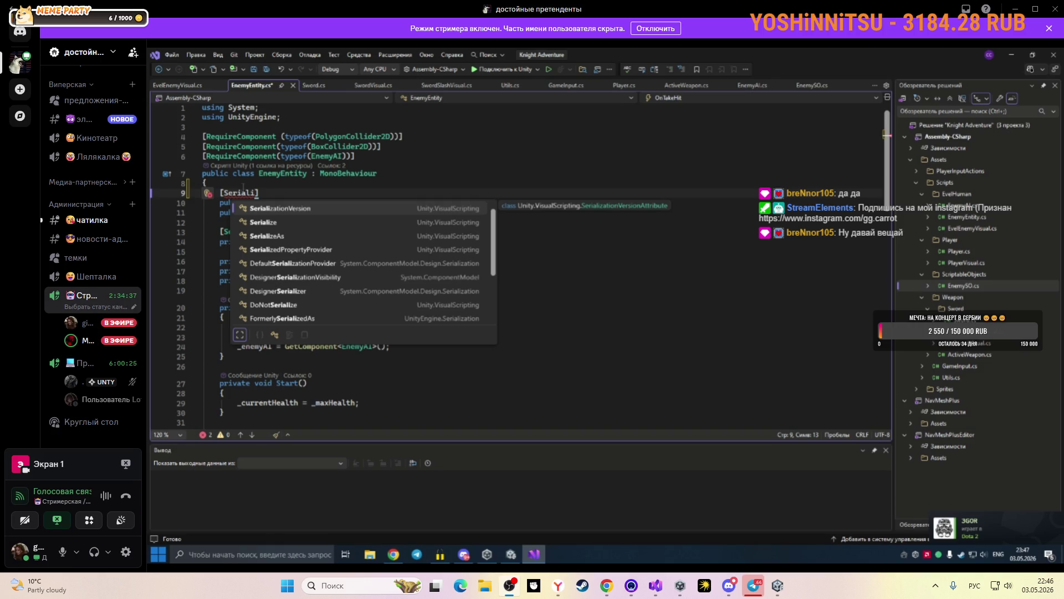
type("ze")
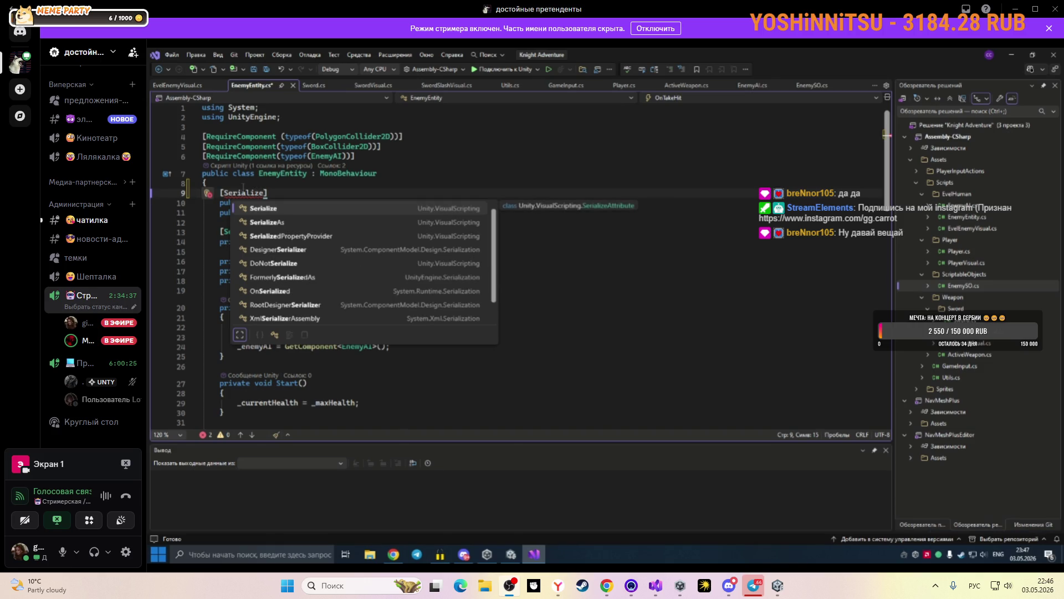
type("F")
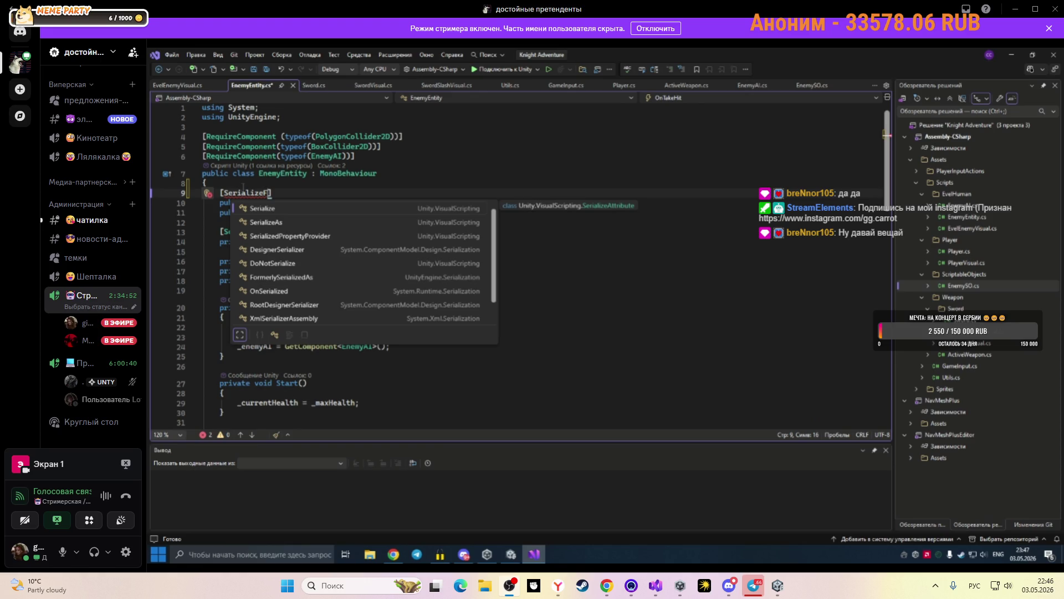
type("iel")
type("d")
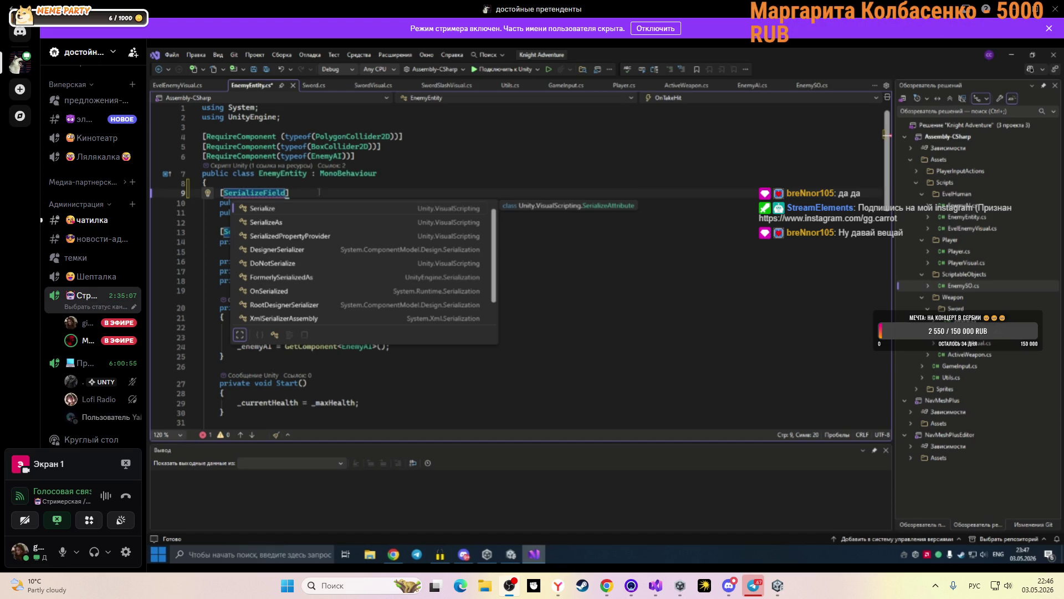
left_click(318, 192)
mouse_move(288, 235)
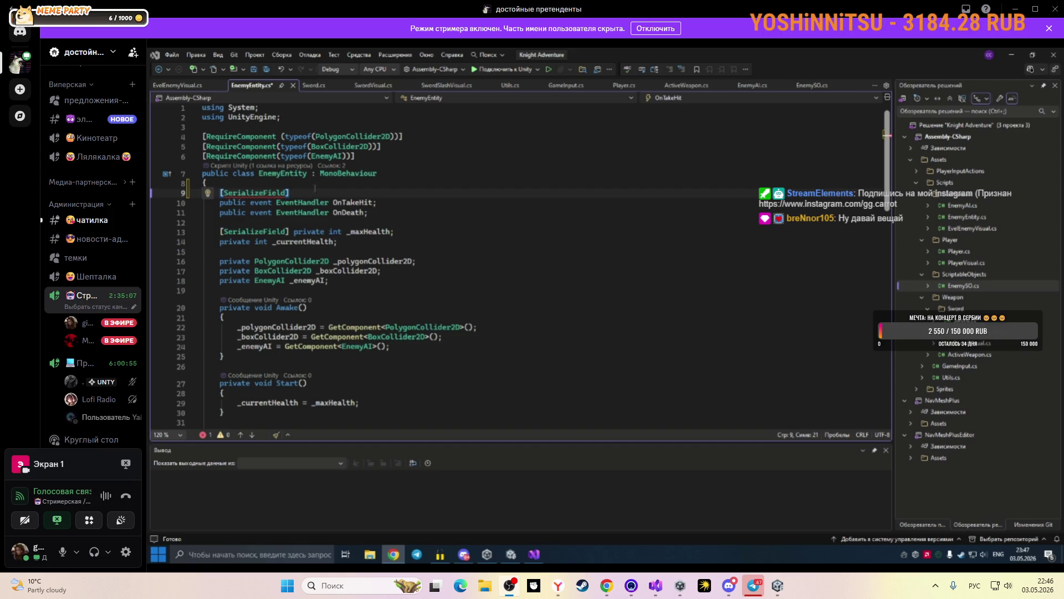
type(" pri")
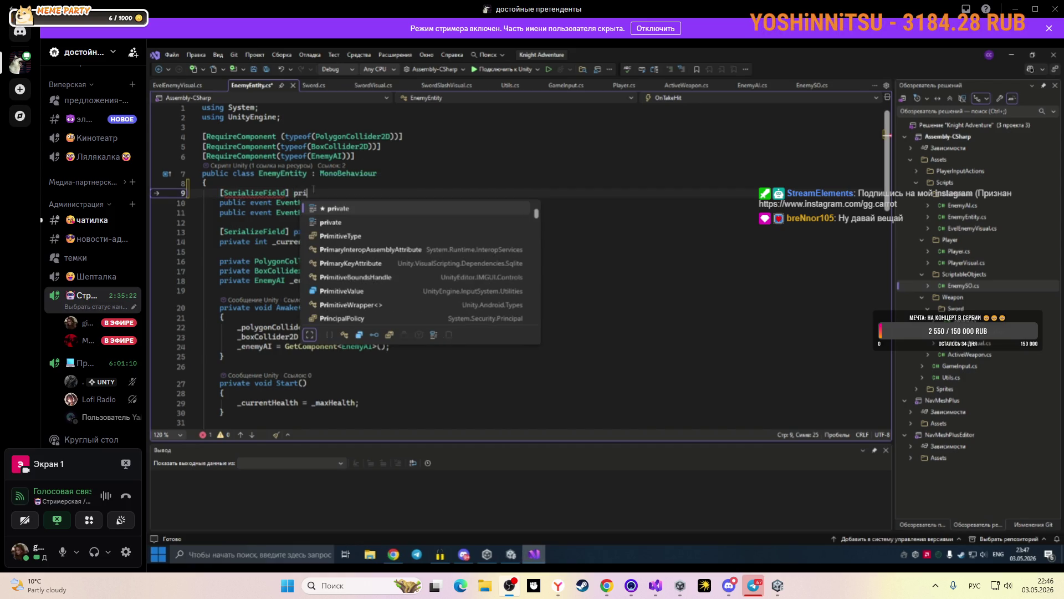
type("vate")
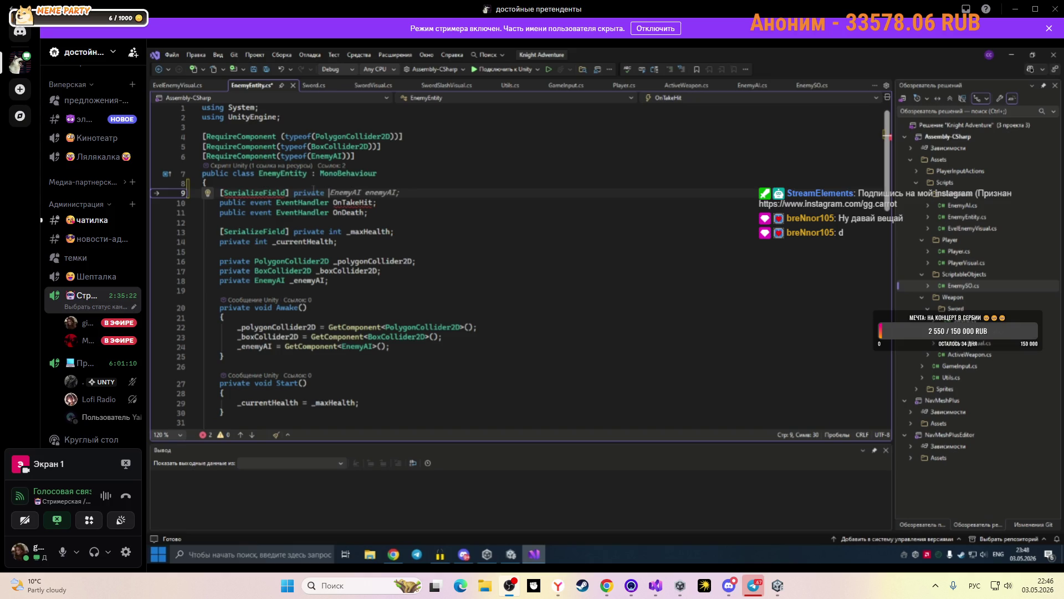
type("Enem")
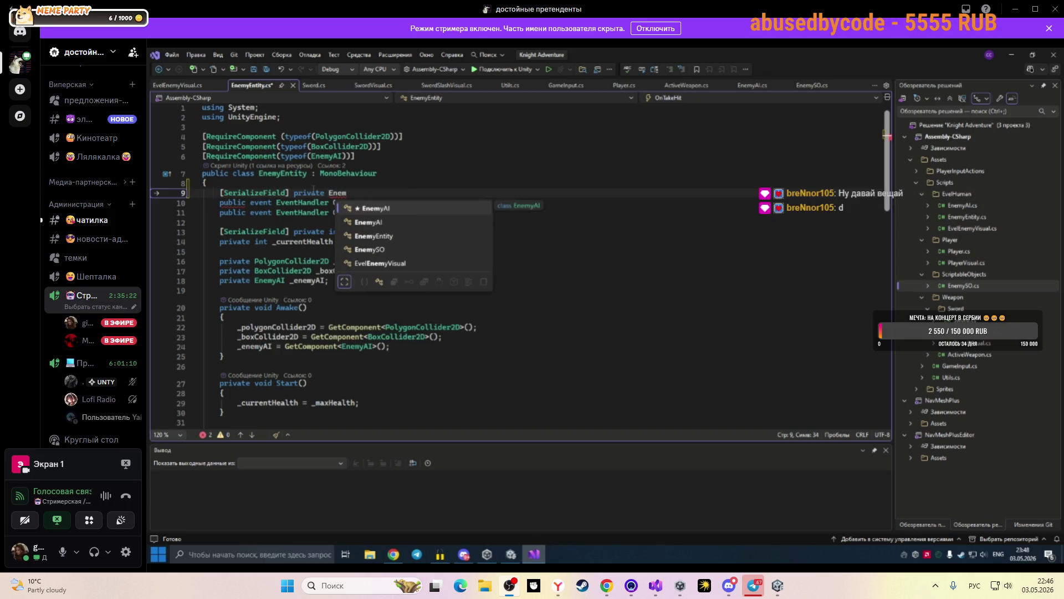
type("y")
key("Down")
key("Down")
key("Tab")
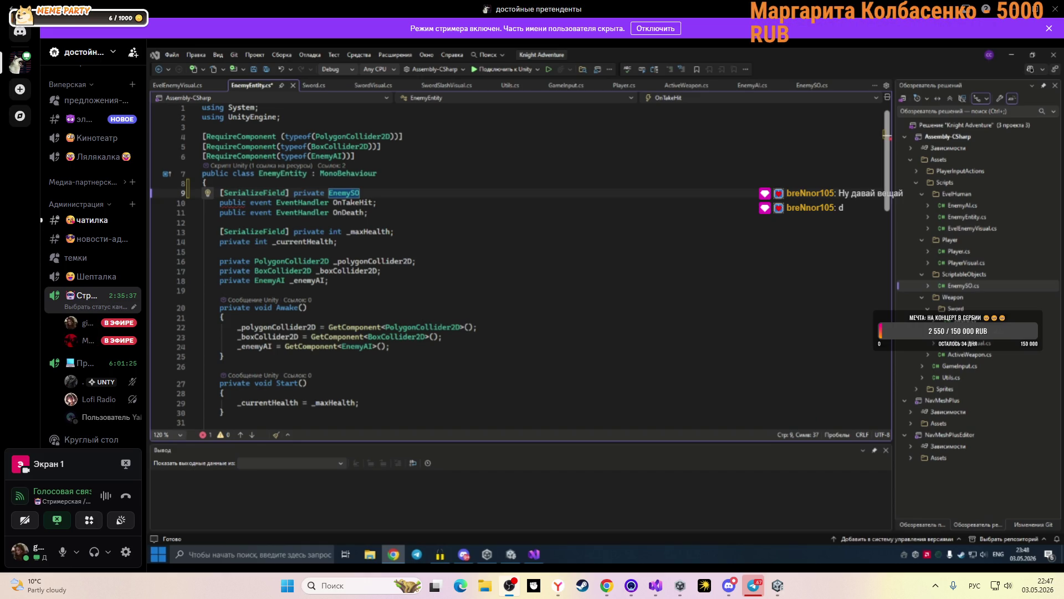
type(" _")
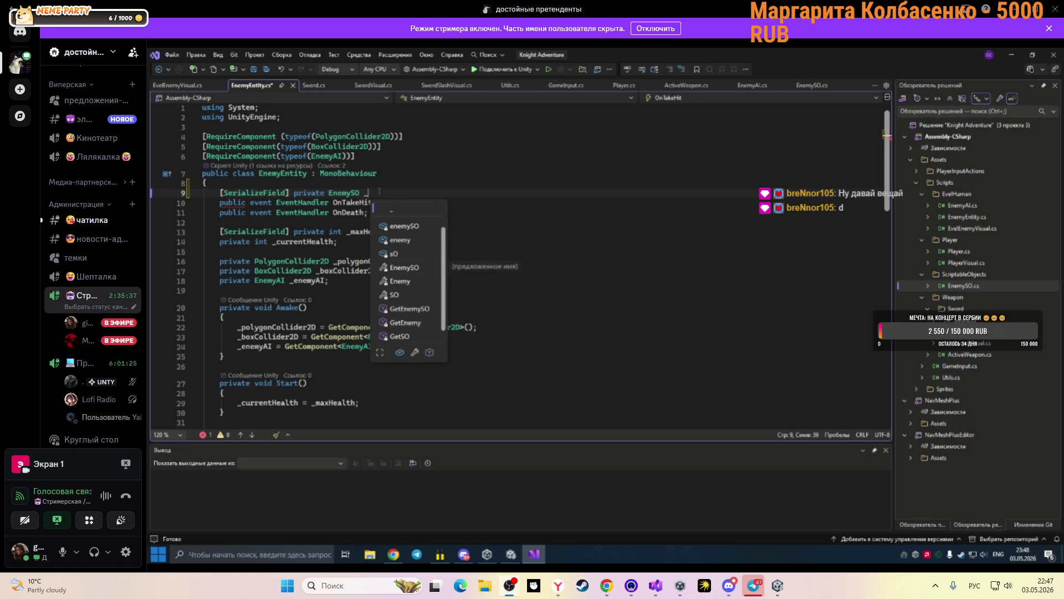
type("ene")
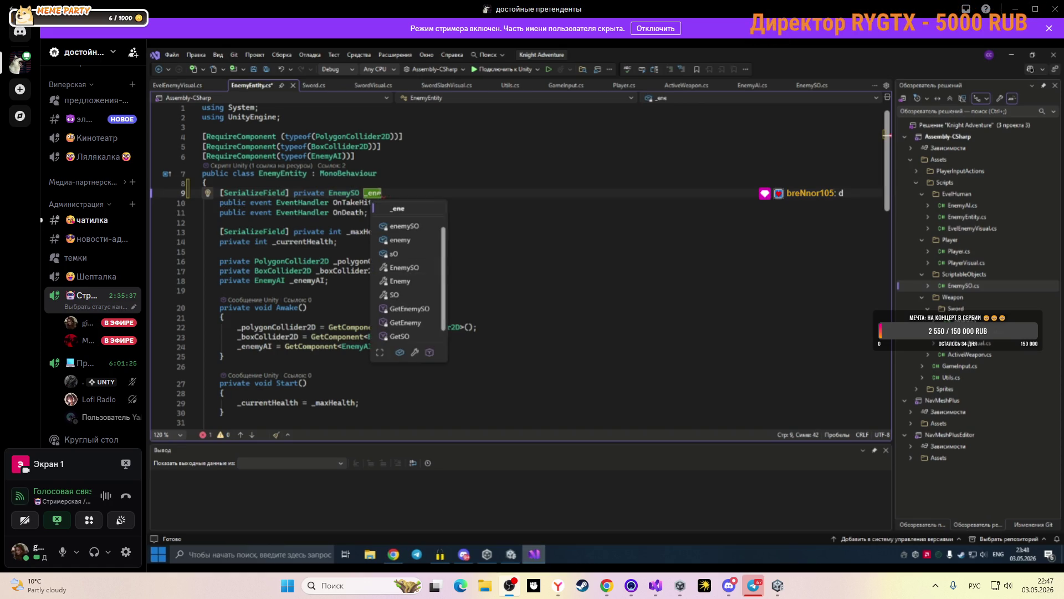
type("mySo")
type(";")
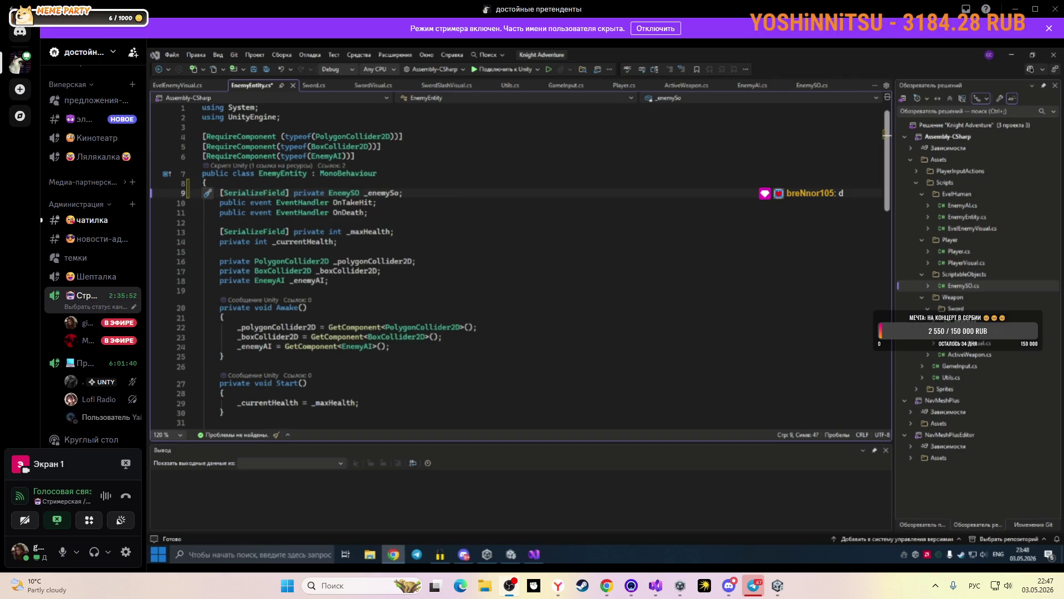
key("ctrl+s")
key("Return")
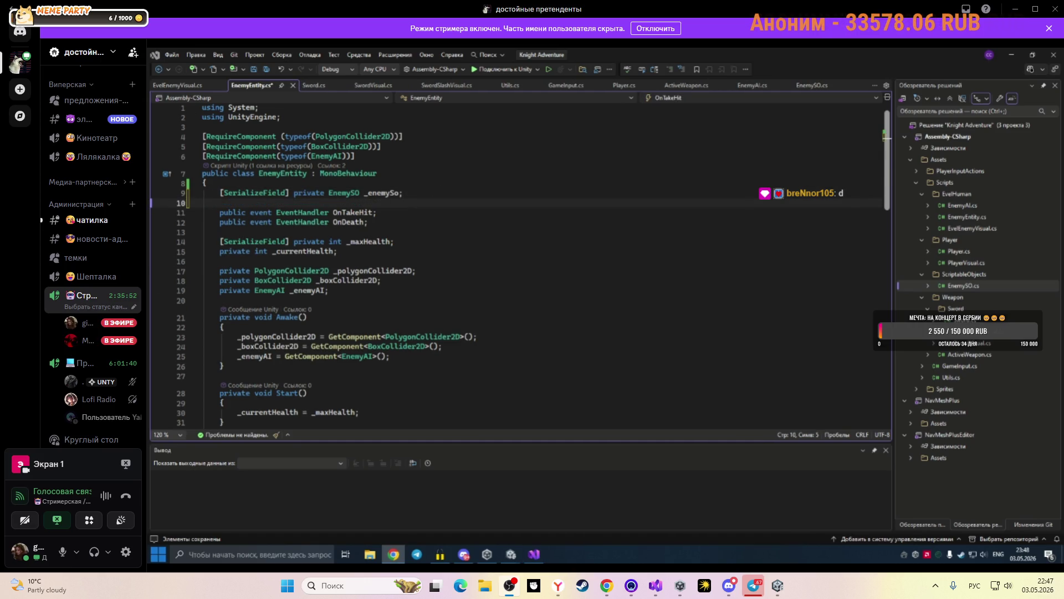
left_click(454, 216)
Comment out the _maxHealth field so Start uses _enemySo.enemyHealth, and save EnemyEntity.cs.
key("ctrl+s")
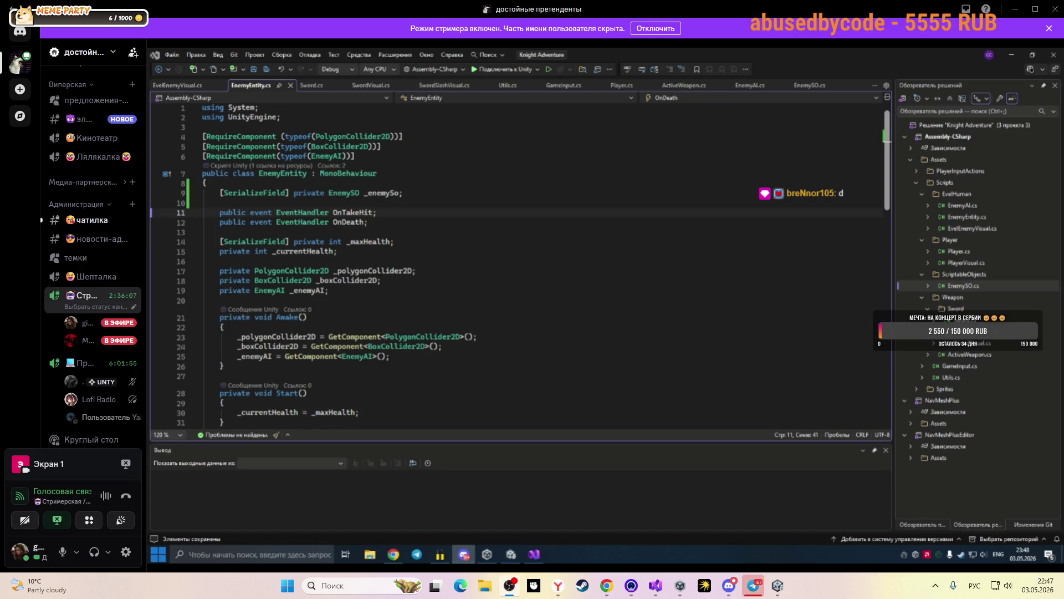
key("alt+Tab")
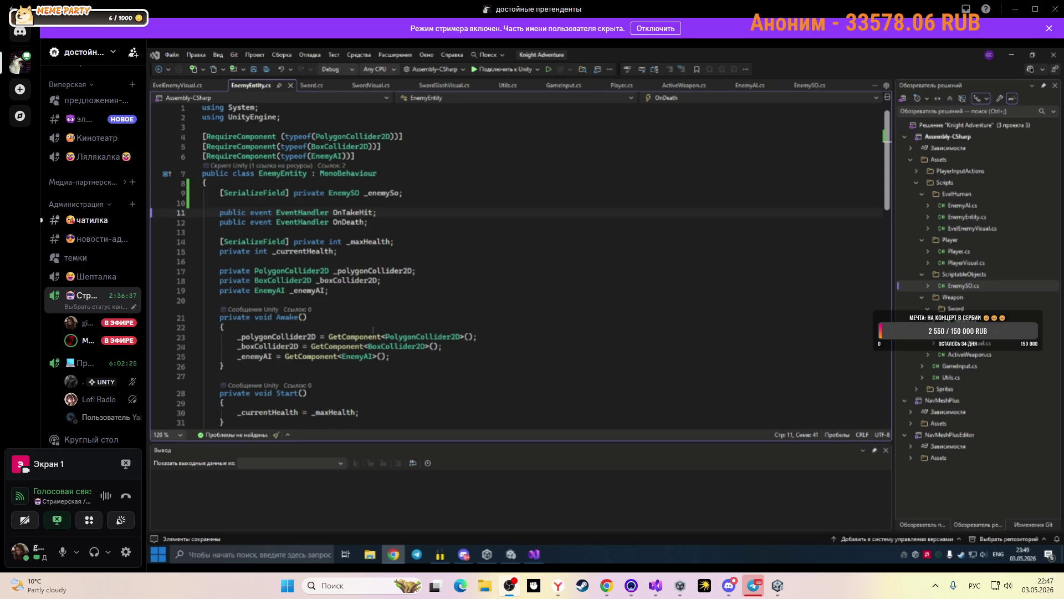
double_click(392, 242)
left_click_drag(394, 242, 220, 242)
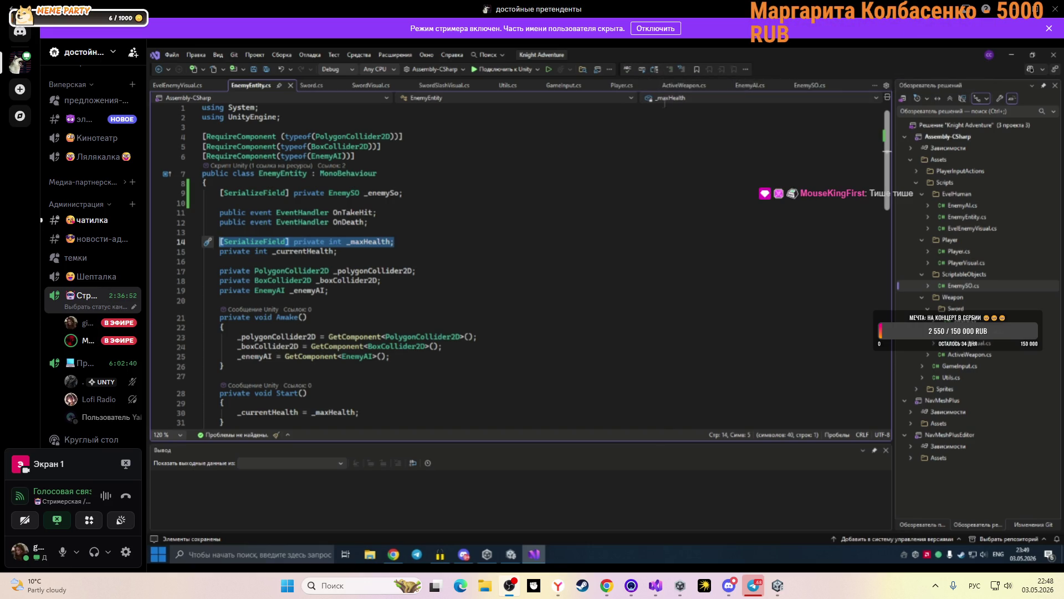
left_click(670, 74)
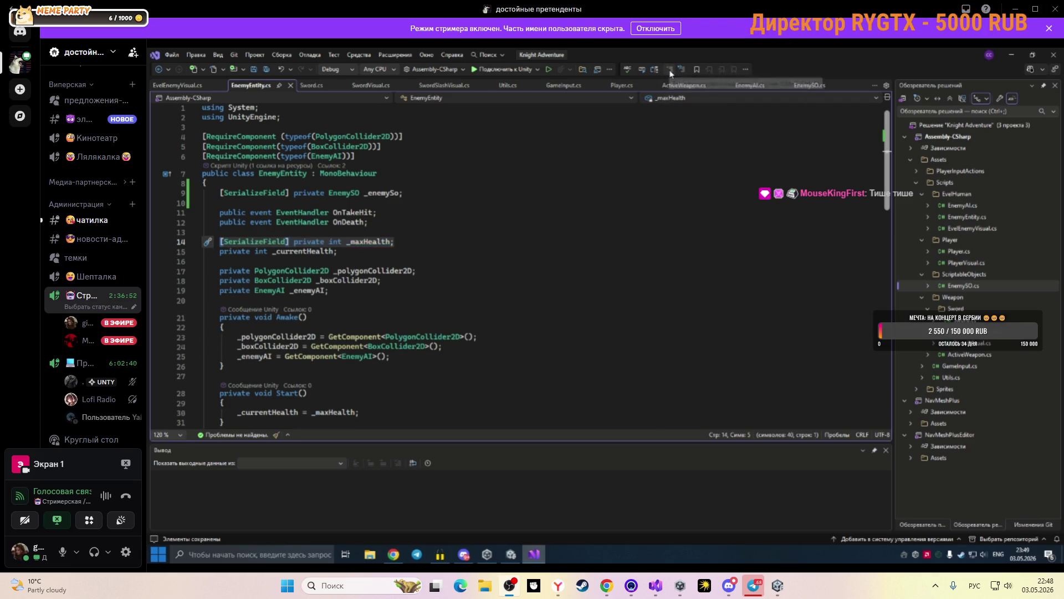
key("ctrl+s")
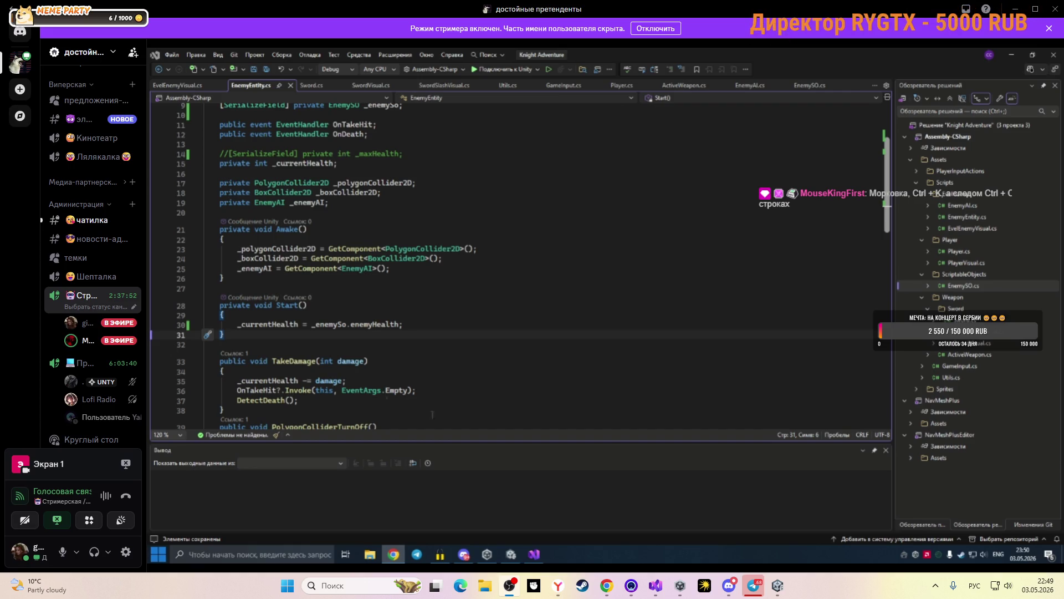
left_click(509, 555)
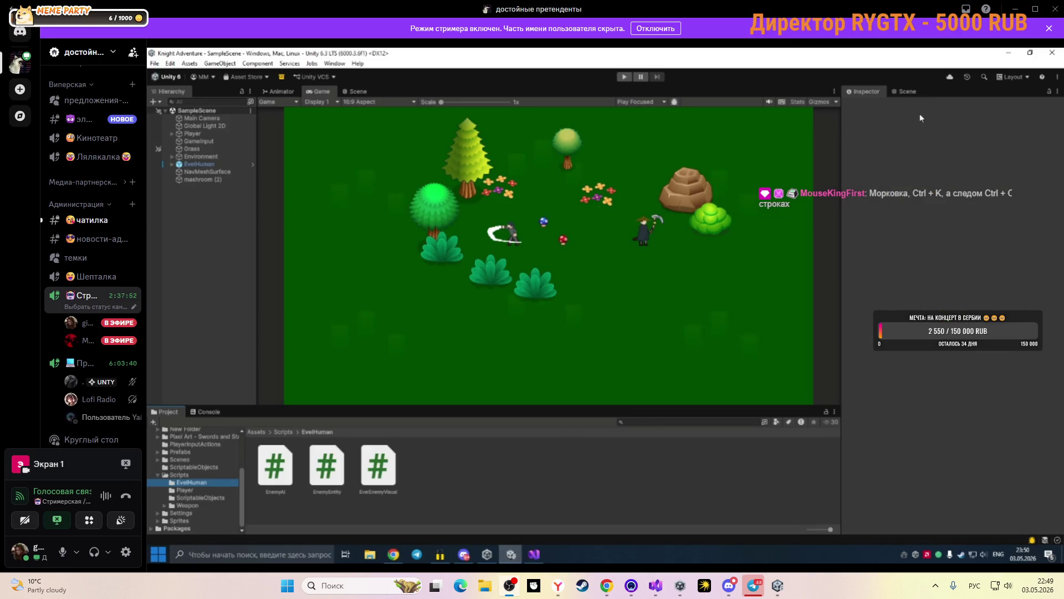
Select the EvelHuman enemy, then start and stop a playtest with Ctrl+P.
left_click(198, 163)
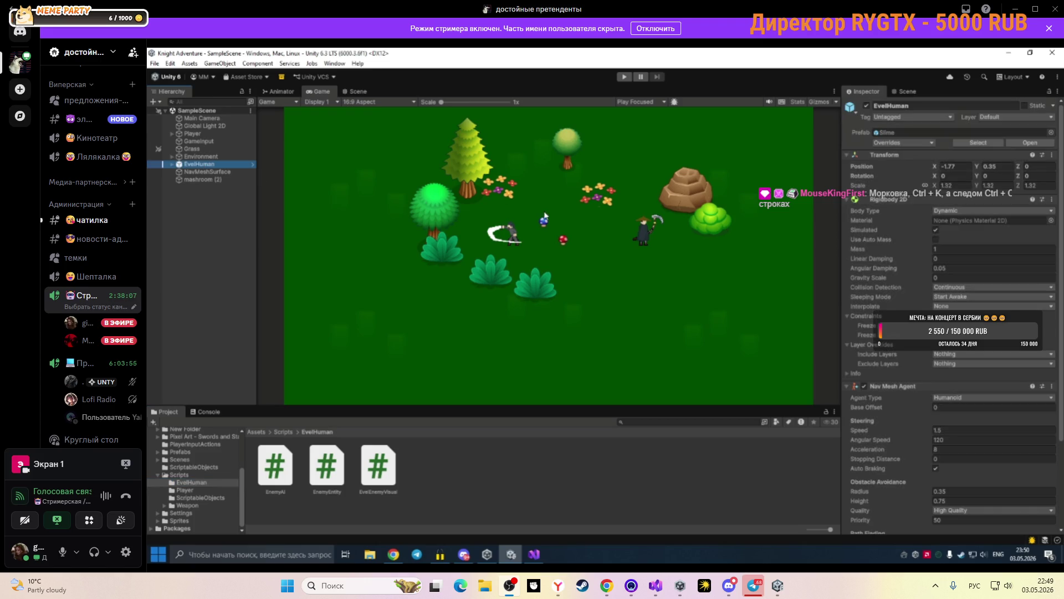
key("alt+Tab")
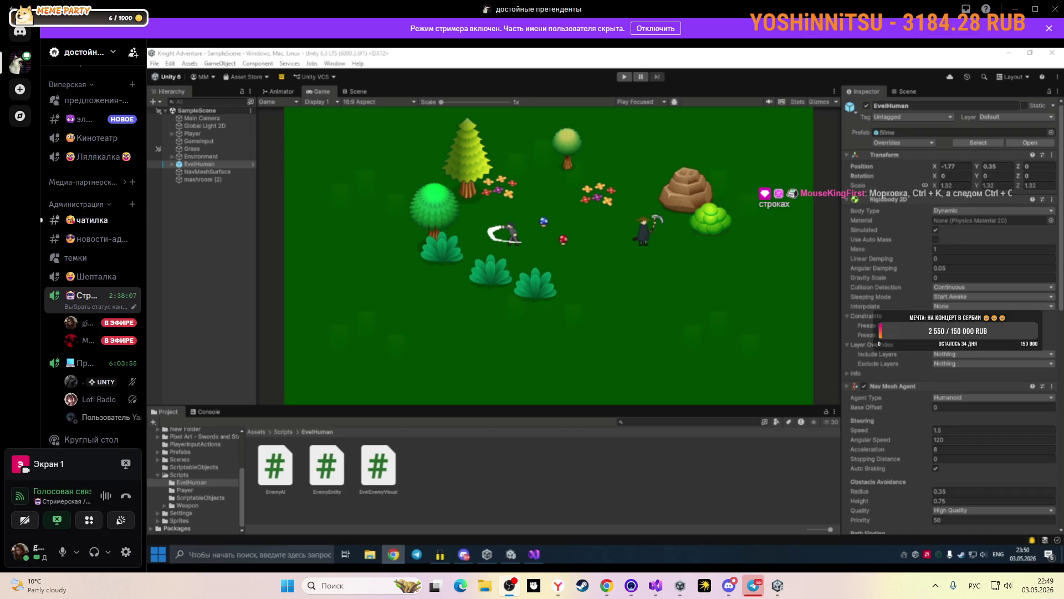
left_click(494, 432)
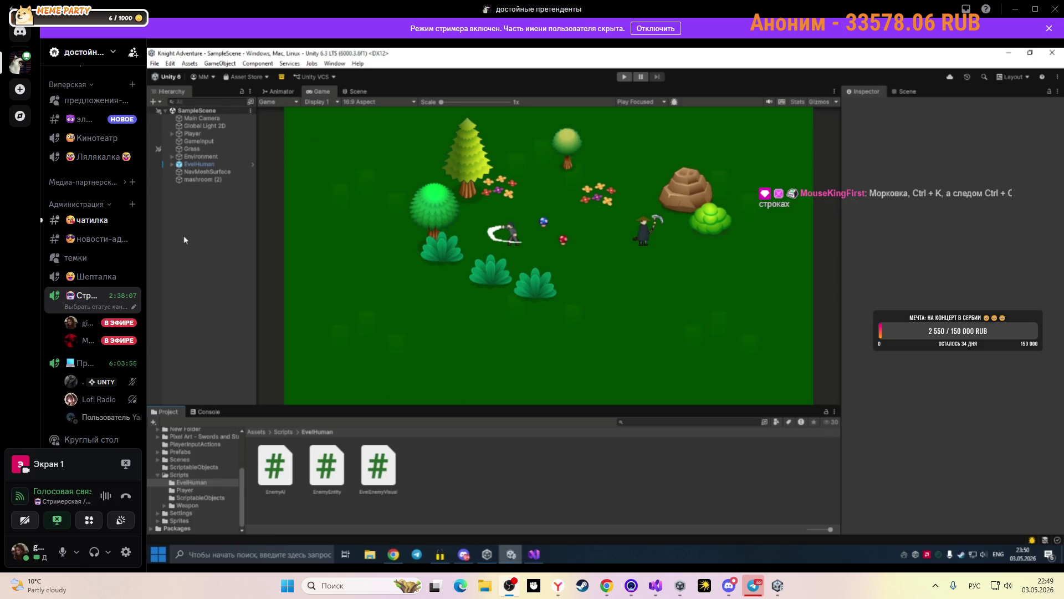
key("ctrl+p")
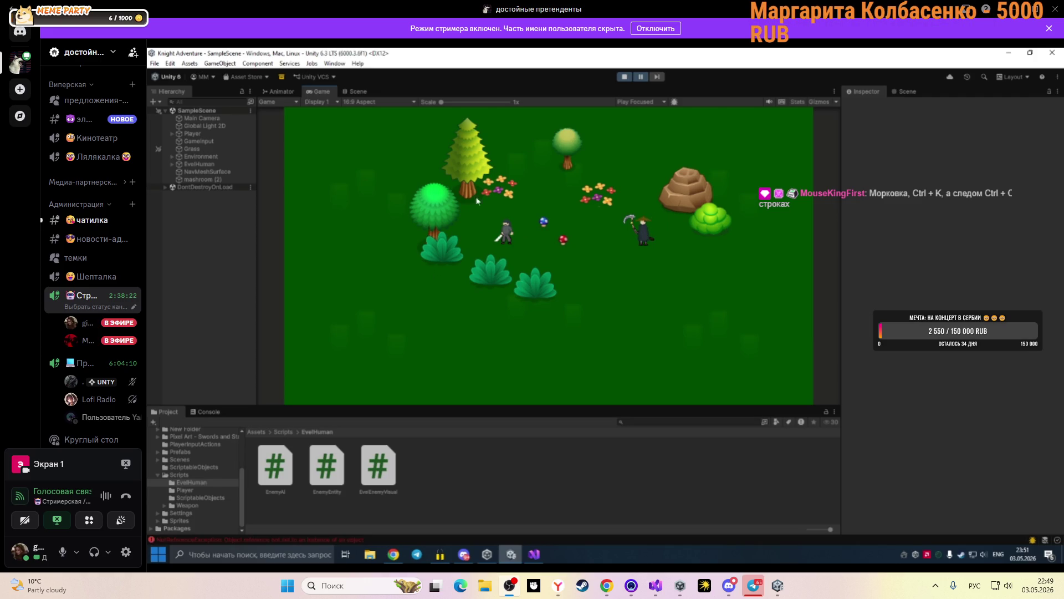
key("ctrl+p")
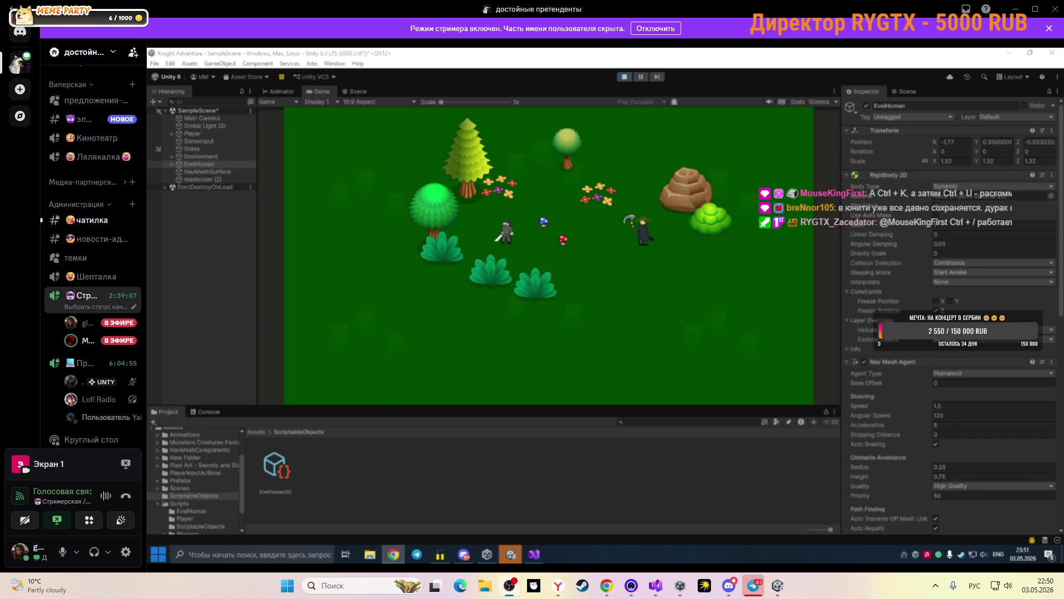
Review EvilHuman's Inspector components and stop the skeleton-chase playtest.
scroll(903, 398, "down", 2)
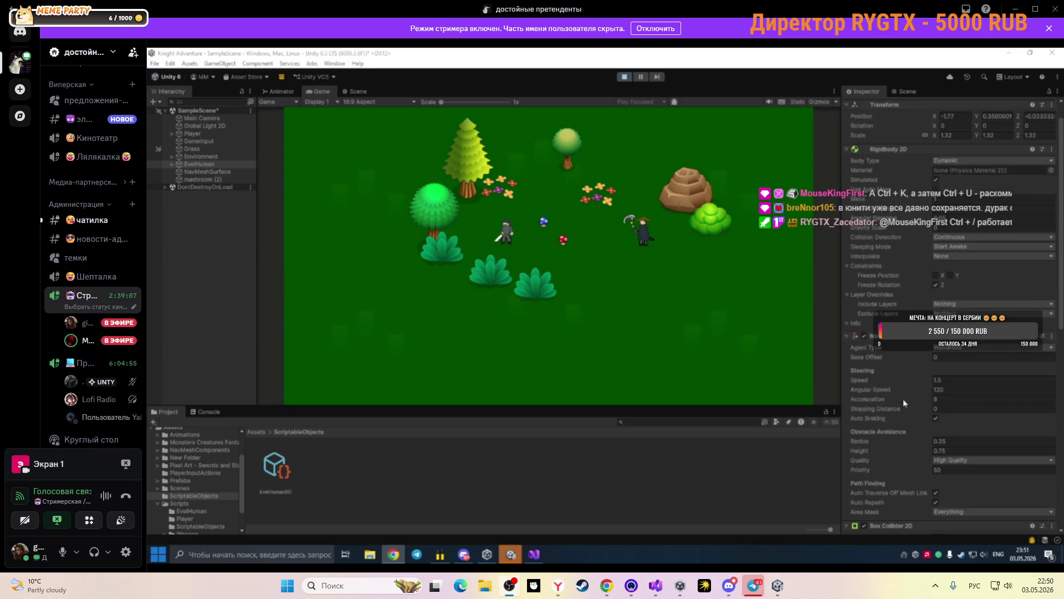
scroll(903, 398, "down", 10)
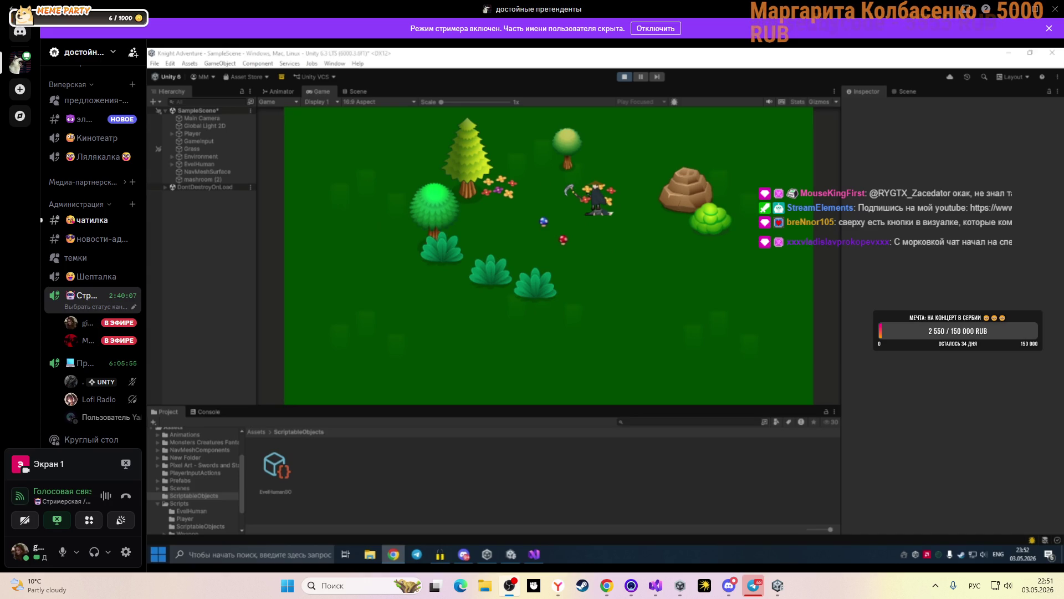
left_click(624, 78)
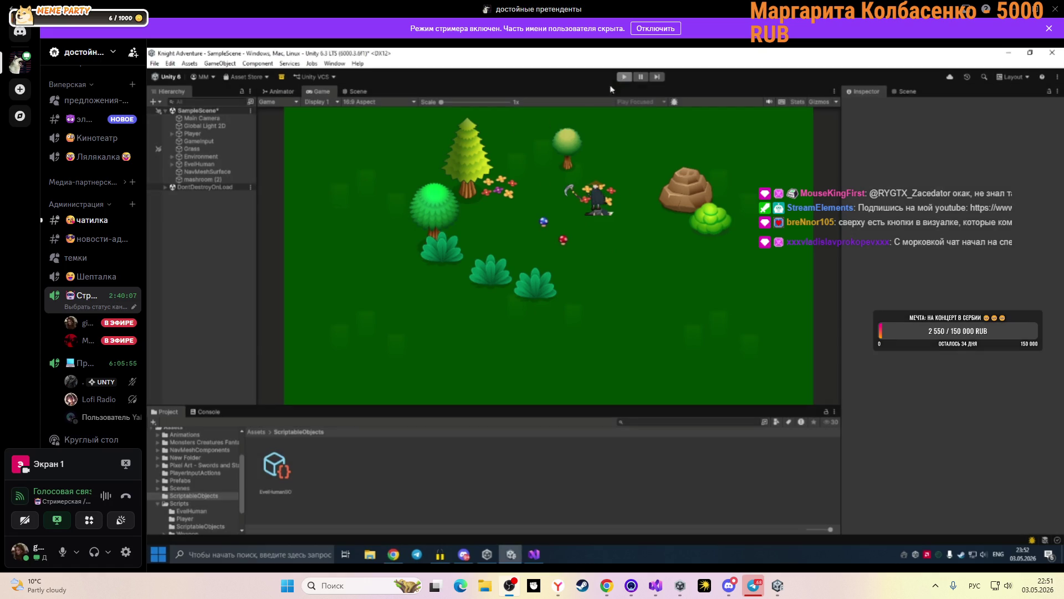
Switch away from Unity to the Chrome browser.
left_click(393, 553)
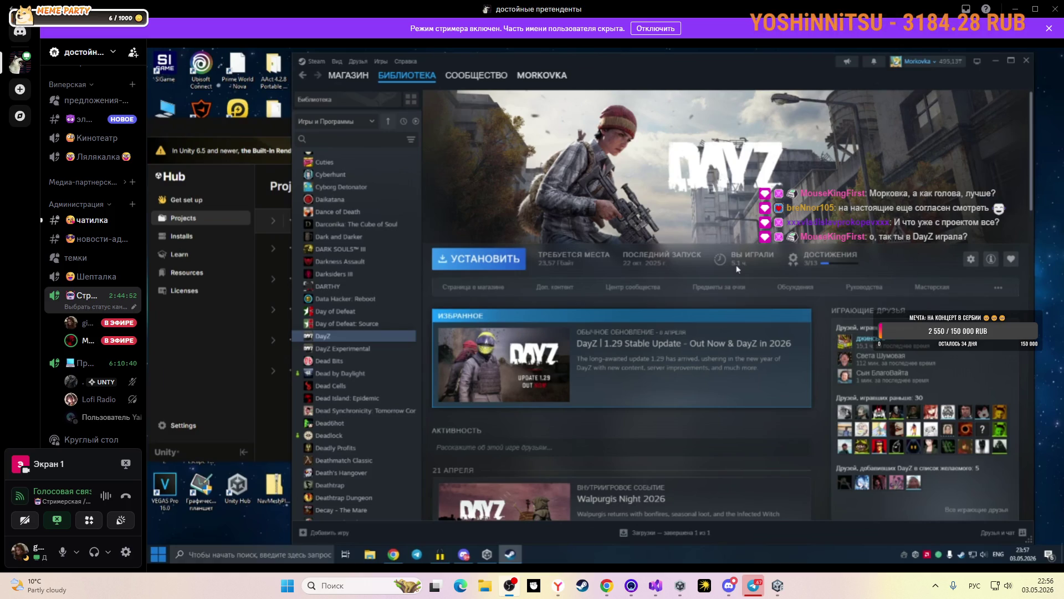
scroll(750, 268, "down", 3)
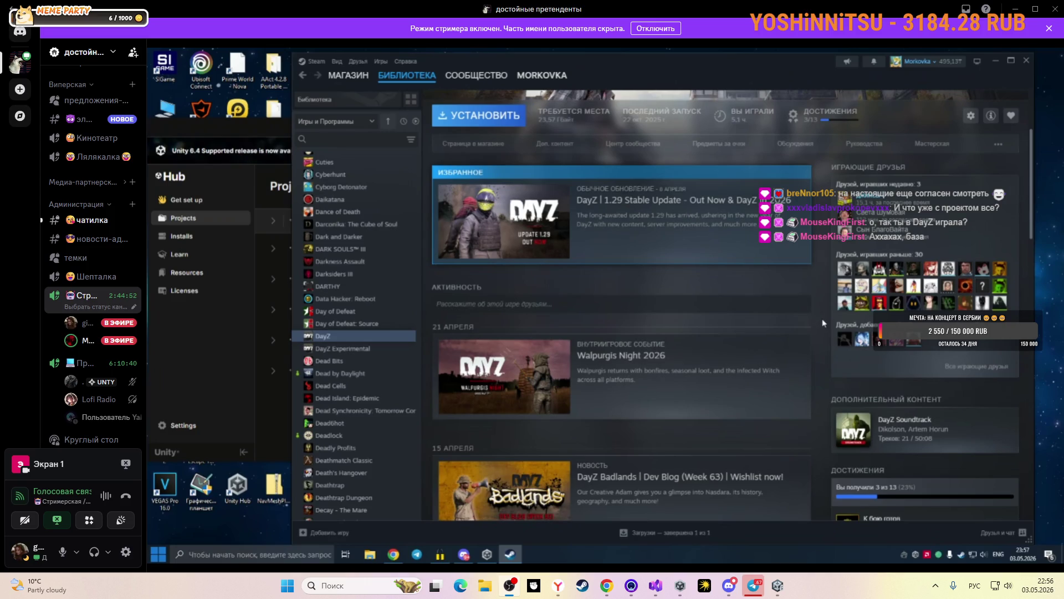
scroll(823, 323, "up", 3)
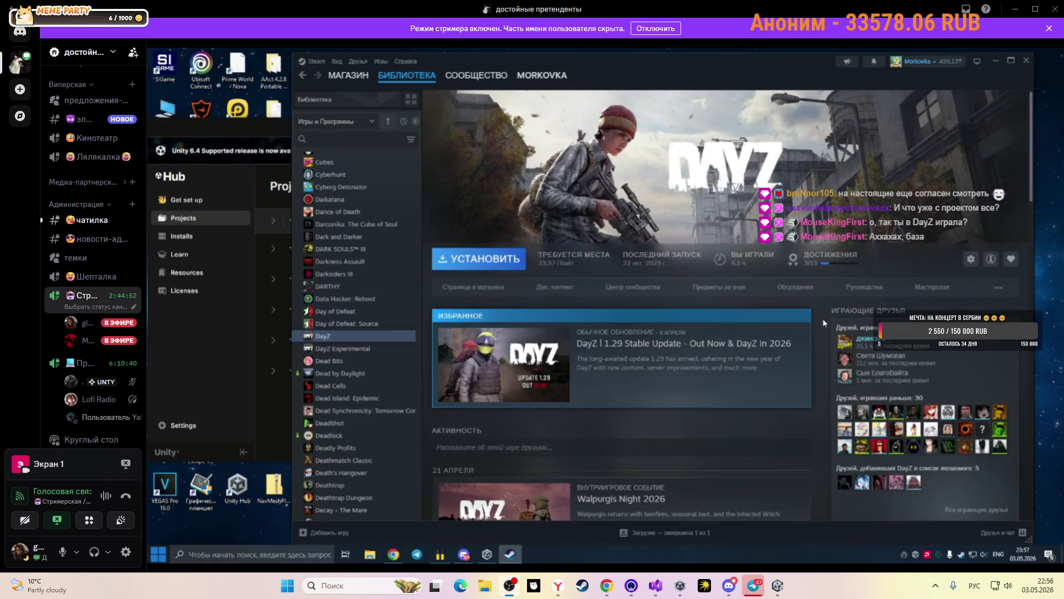
scroll(823, 318, "down", 3)
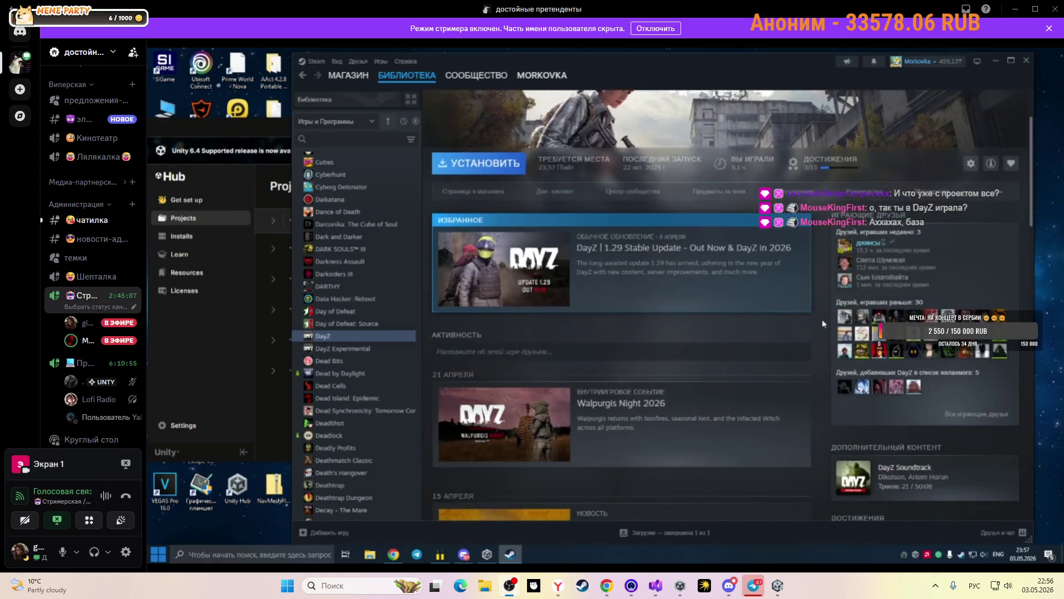
scroll(824, 324, "down", 3)
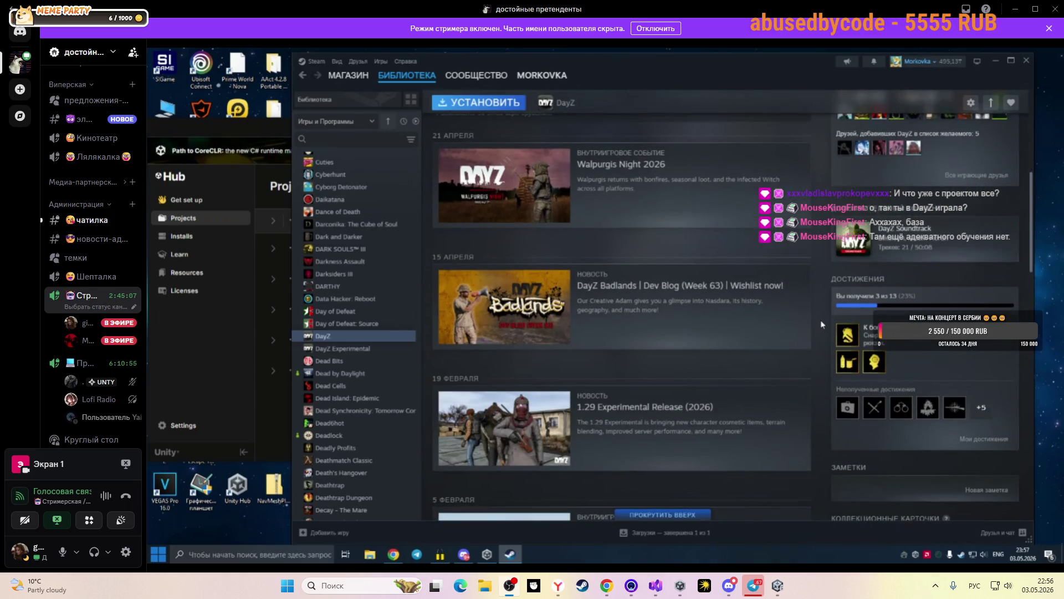
mouse_move(855, 366)
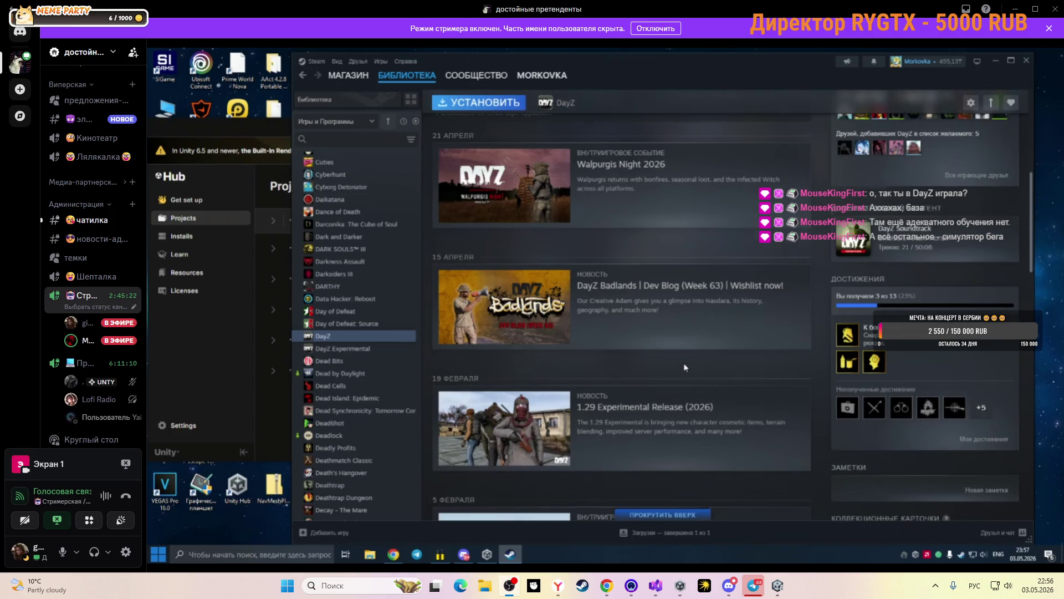
scroll(685, 367, "up", 5)
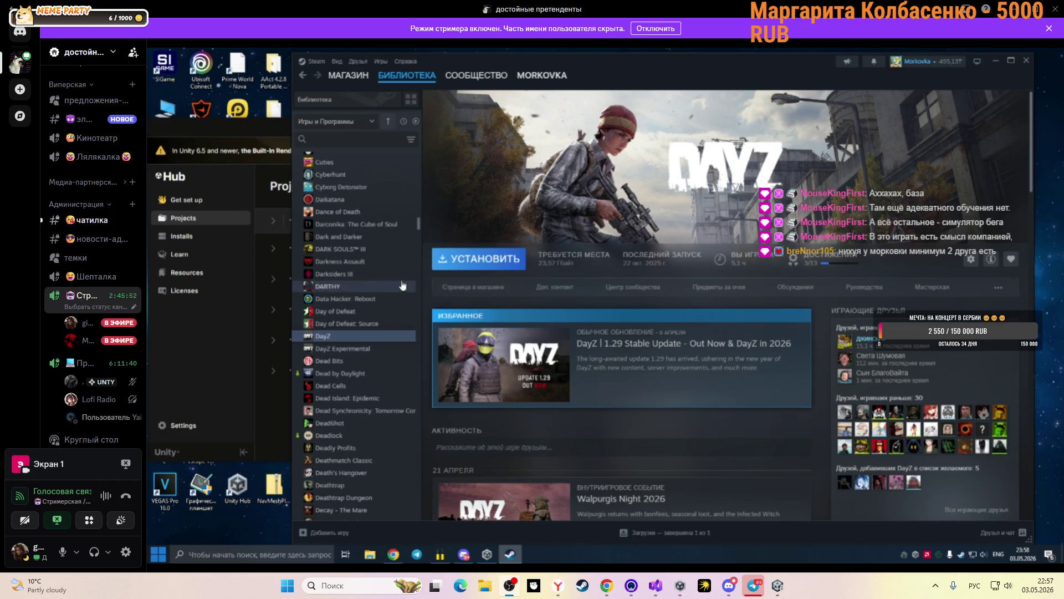
View the Detroit: Become Human page, then the Dying Light 2: Reloaded Edition page.
scroll(390, 281, "down", 8)
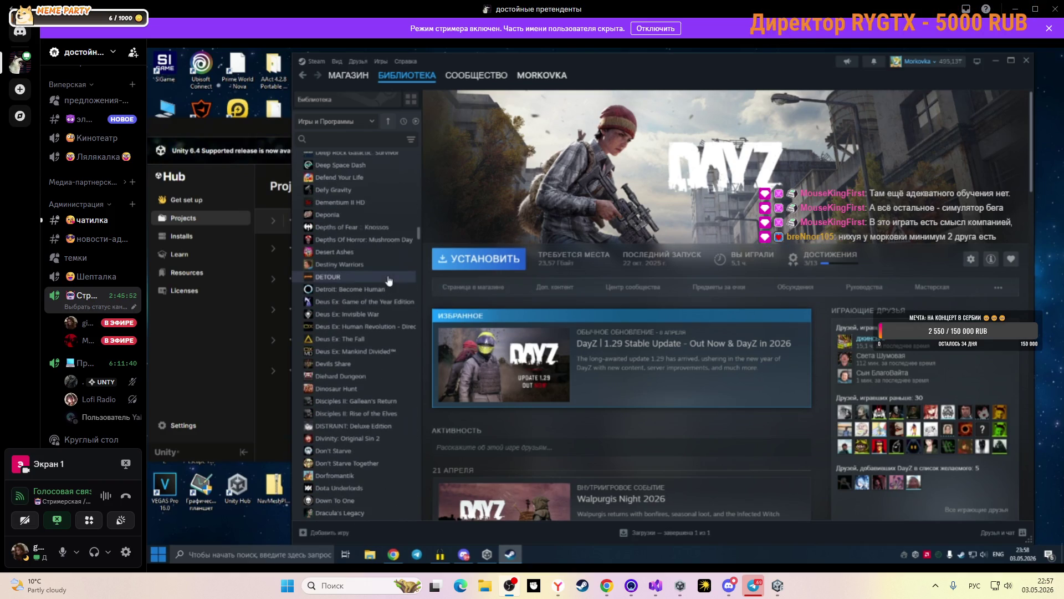
left_click(385, 291)
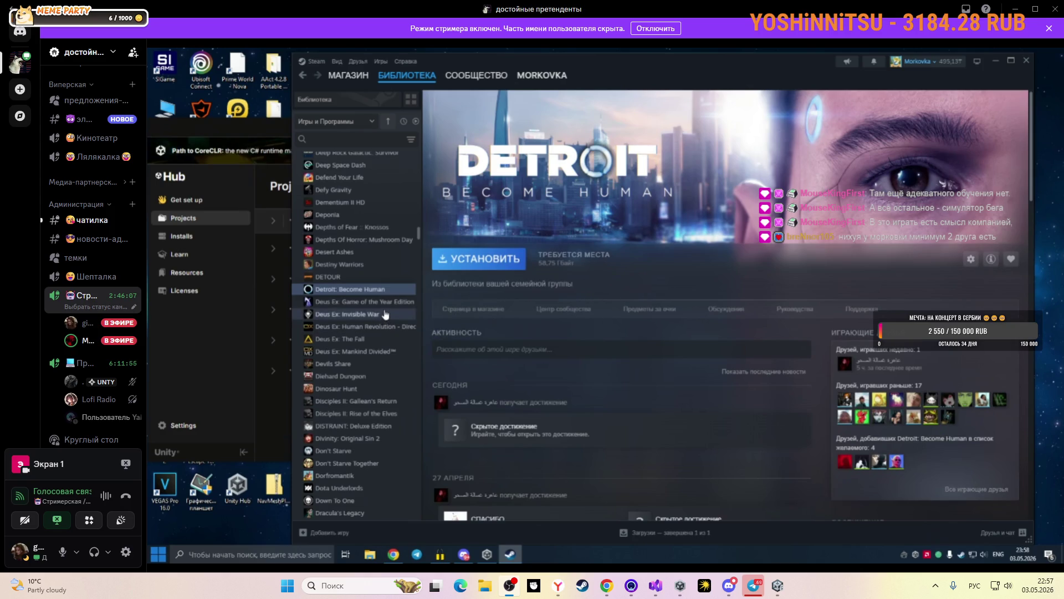
scroll(385, 309, "down", 2)
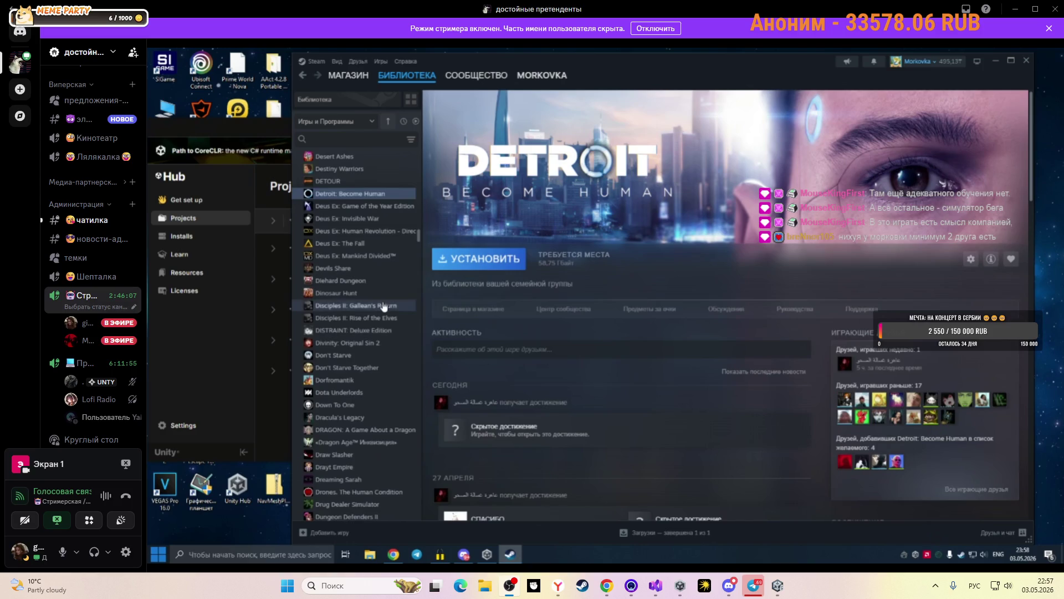
scroll(385, 306, "down", 2)
scroll(384, 305, "down", 3)
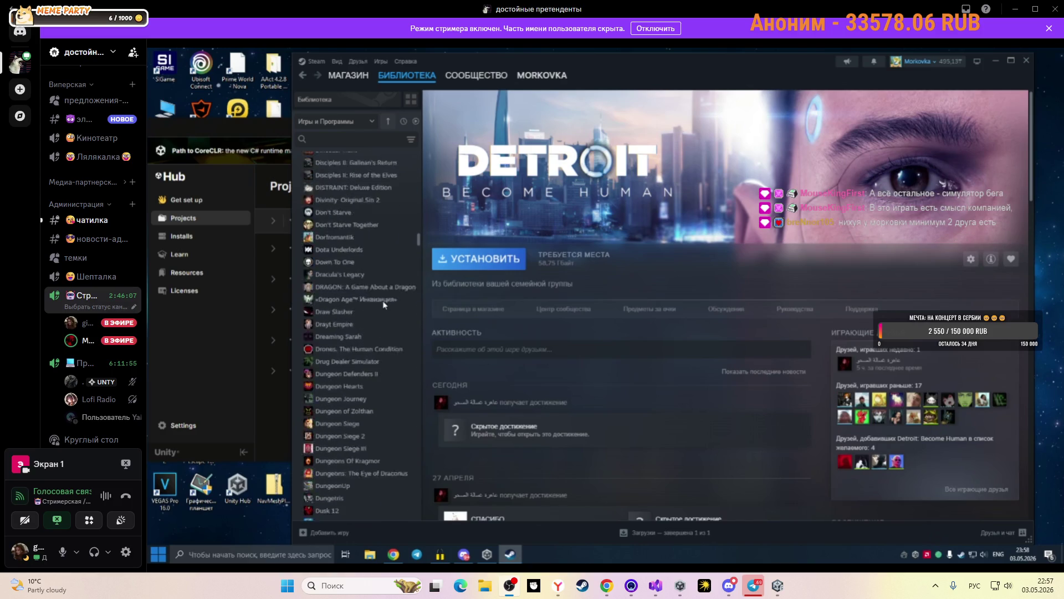
scroll(383, 304, "down", 1)
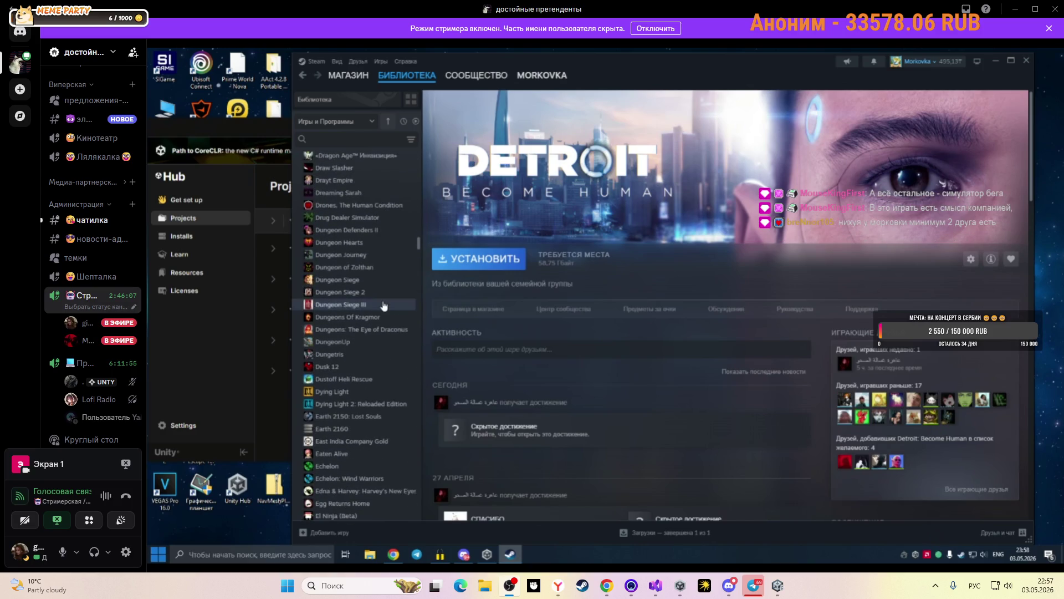
left_click(374, 404)
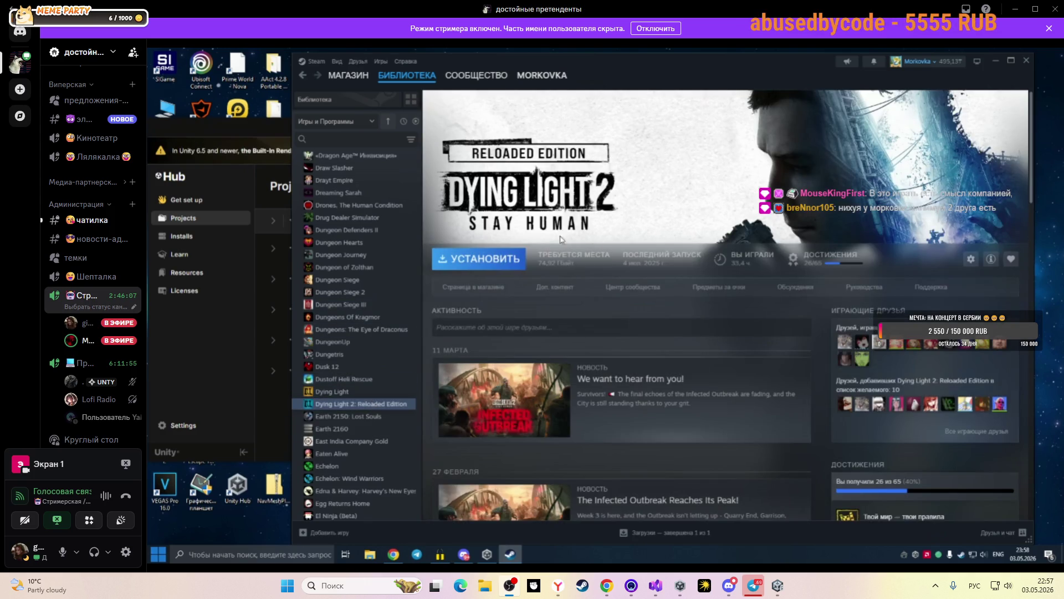
Compare the original Dying Light with Dying Light 2, then open For The King II.
left_click(390, 392)
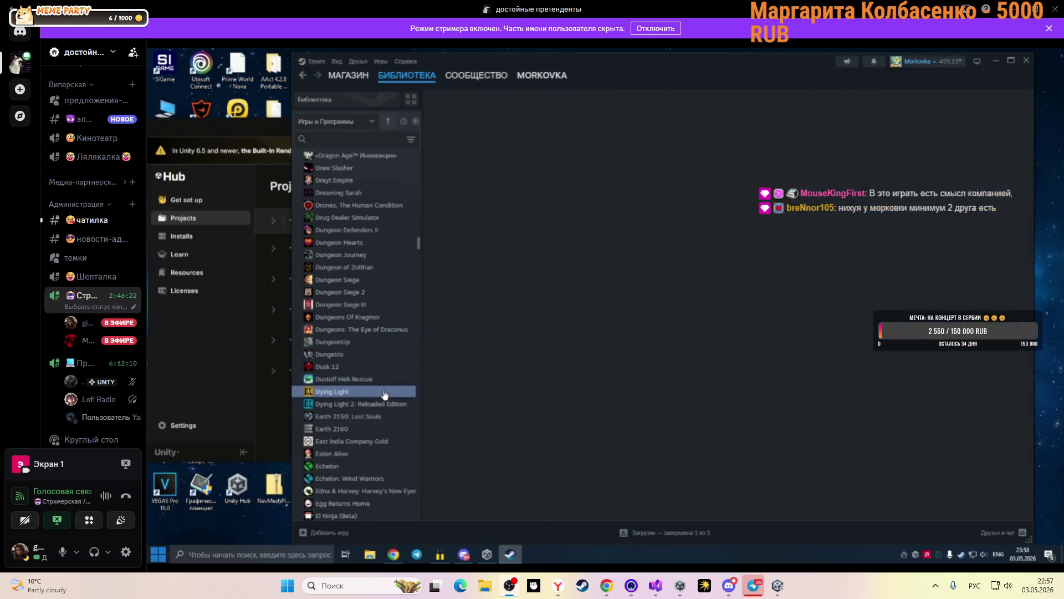
left_click(379, 403)
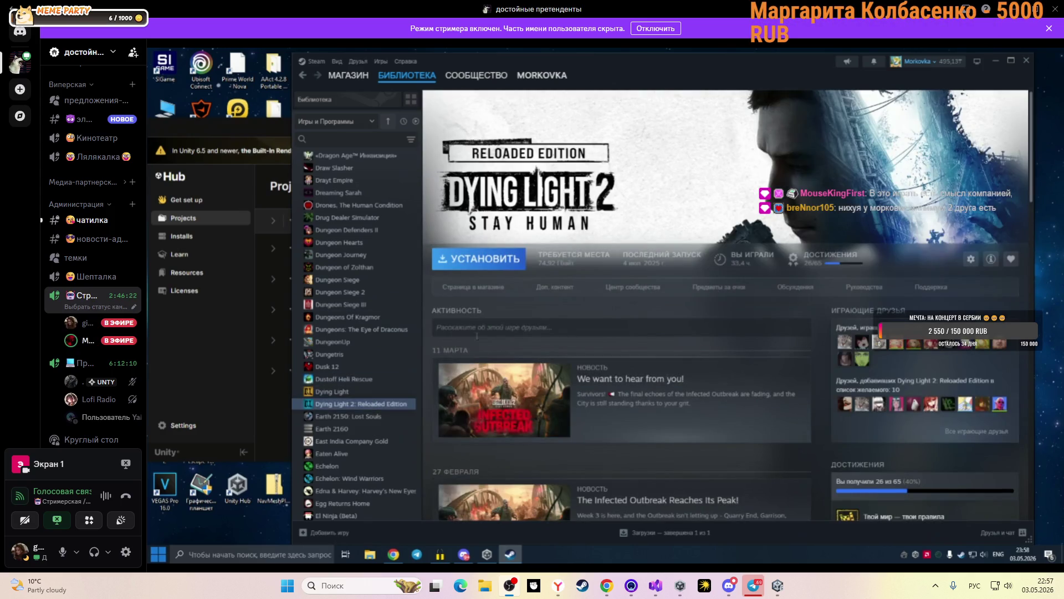
scroll(387, 357, "down", 3)
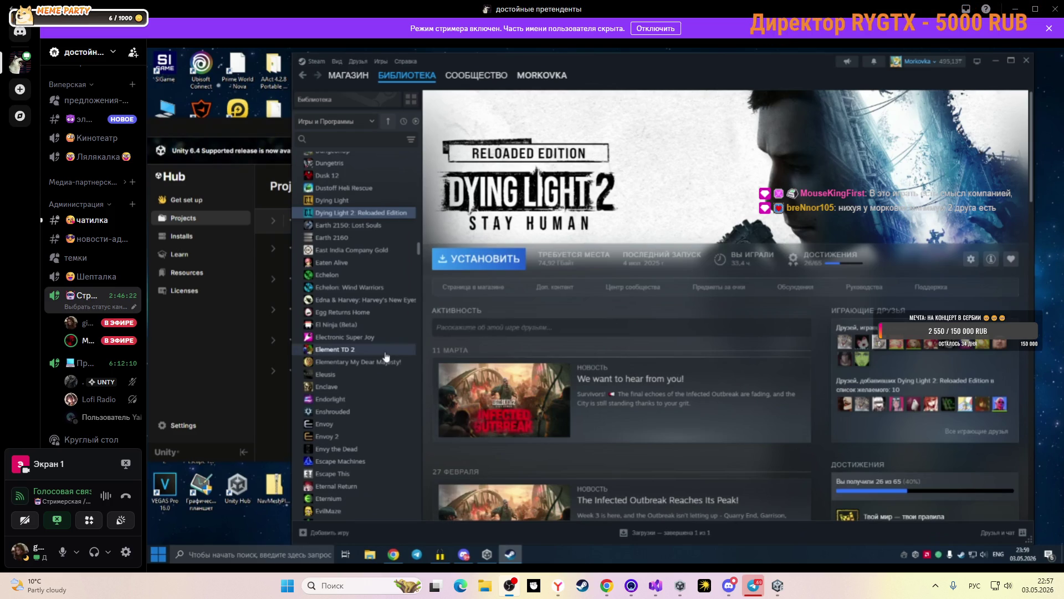
scroll(386, 356, "down", 5)
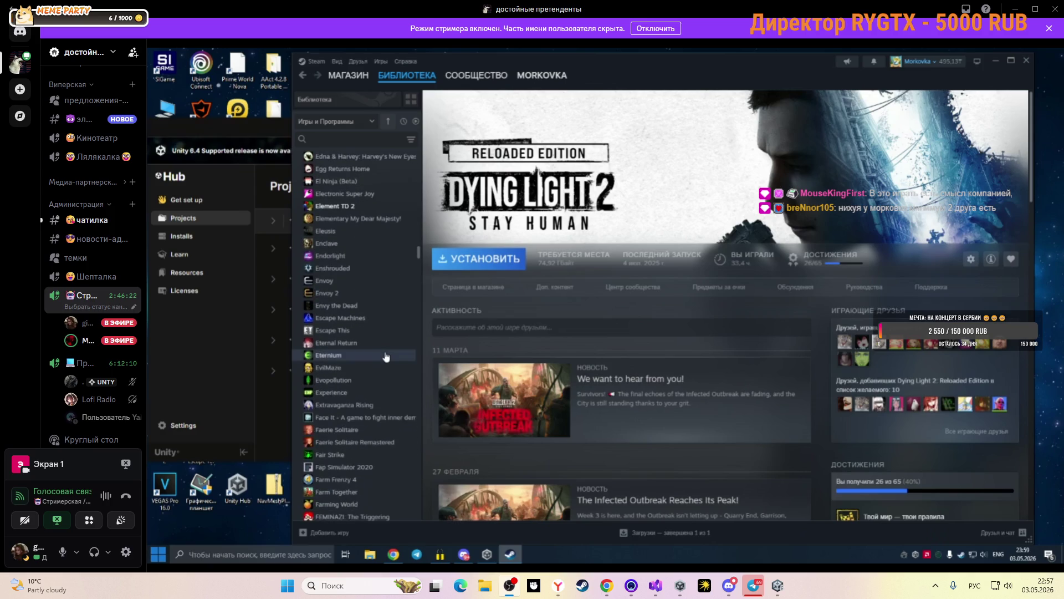
scroll(386, 356, "down", 12)
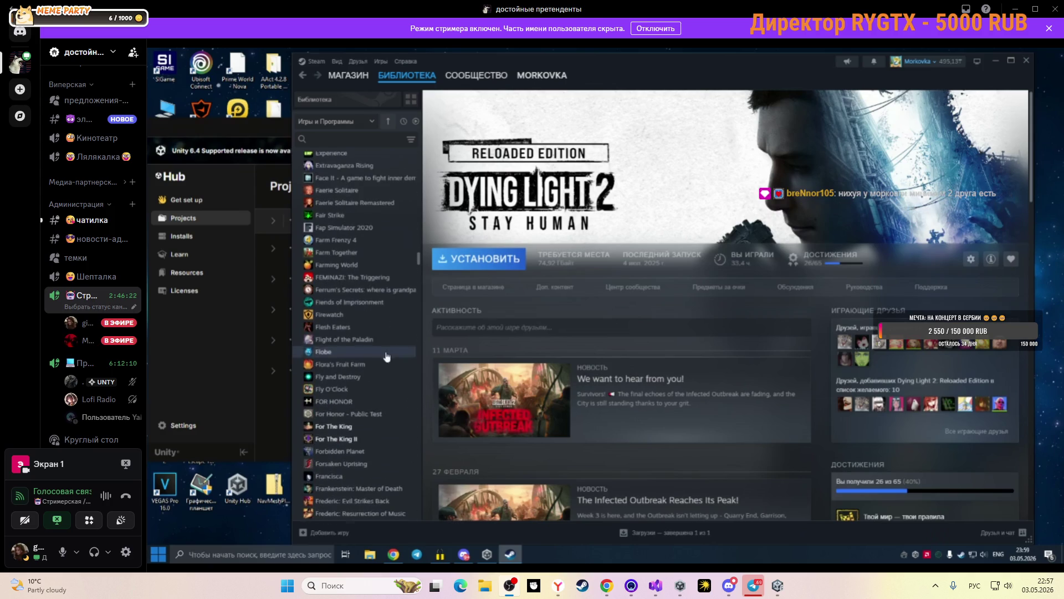
left_click(357, 296)
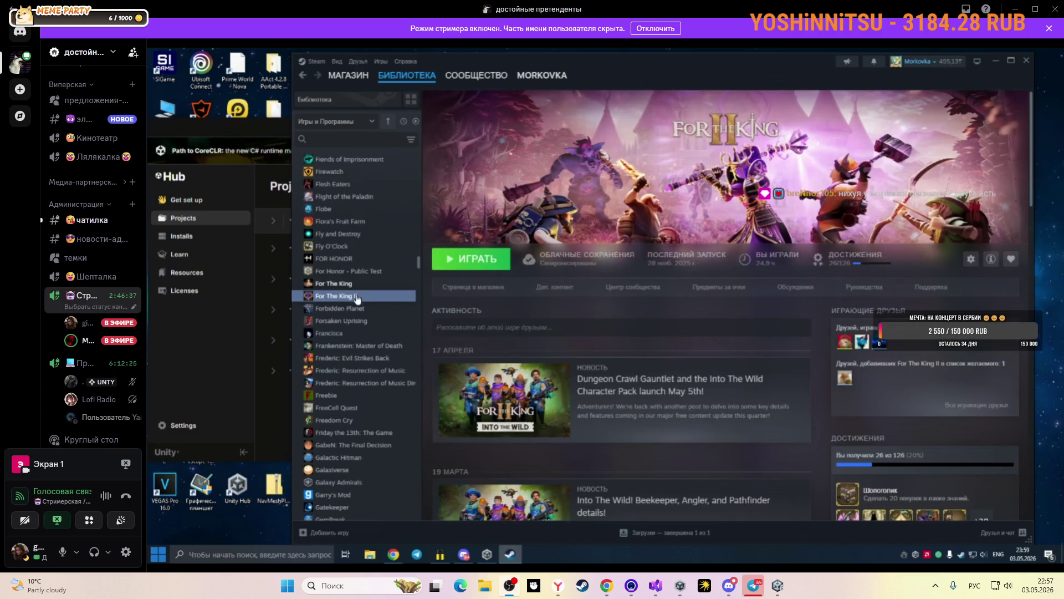
left_click(355, 284)
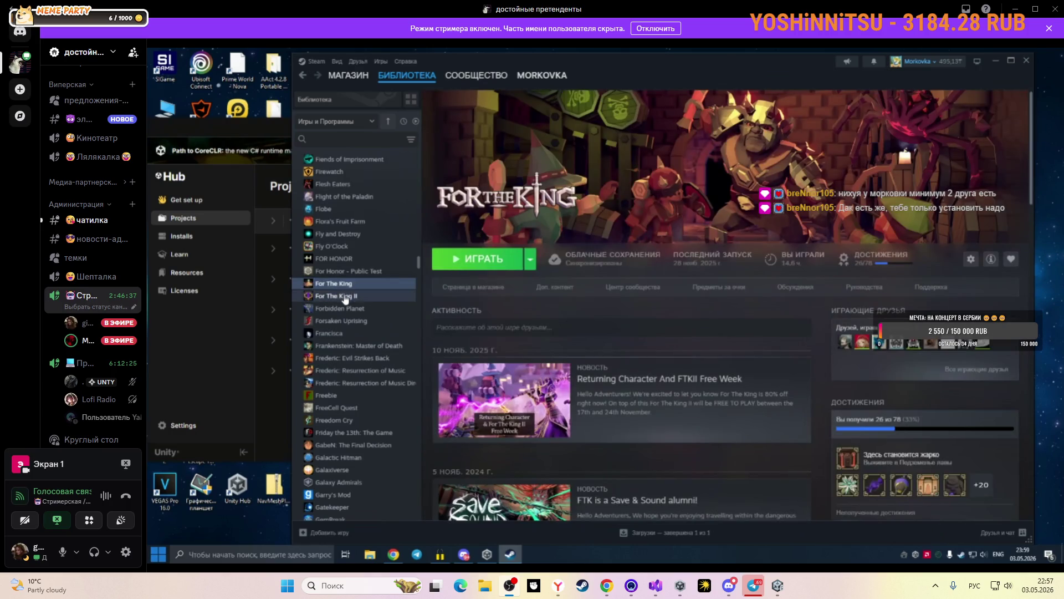
left_click(345, 297)
scroll(566, 342, "down", 7)
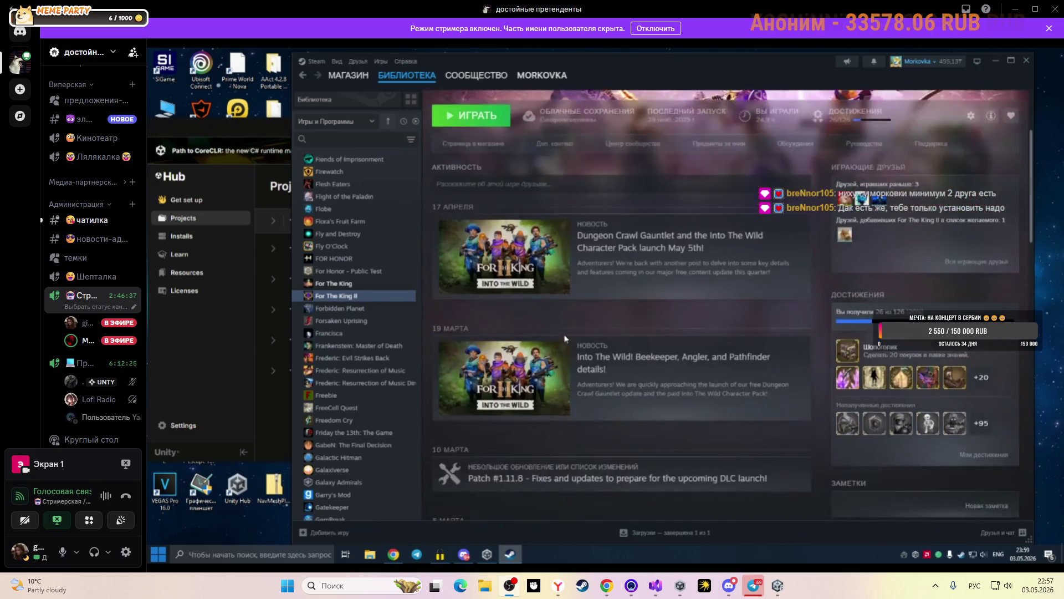
scroll(566, 342, "down", 3)
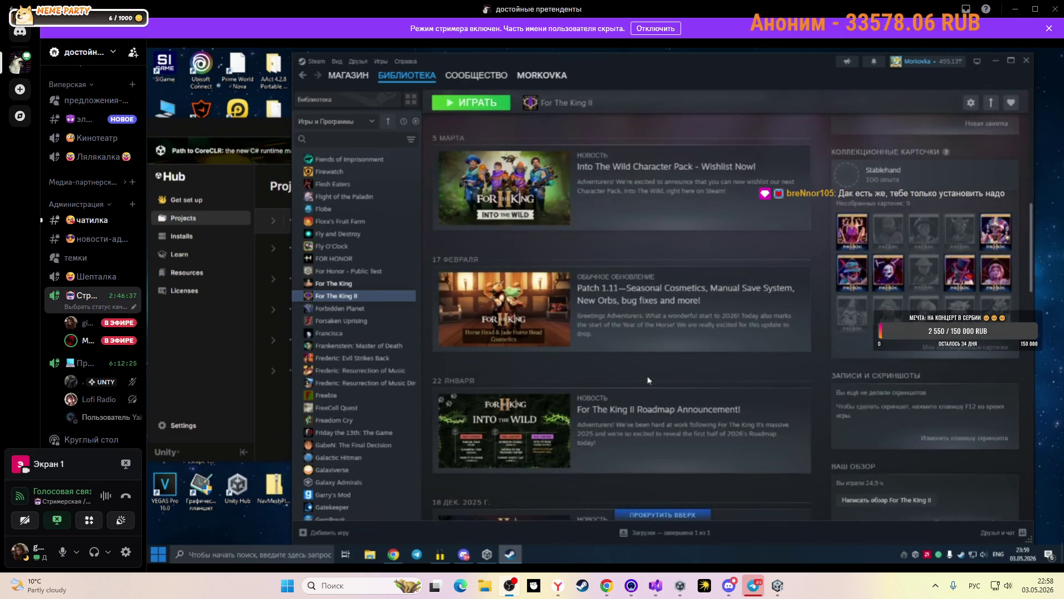
scroll(651, 381, "up", 4)
scroll(651, 381, "up", 6)
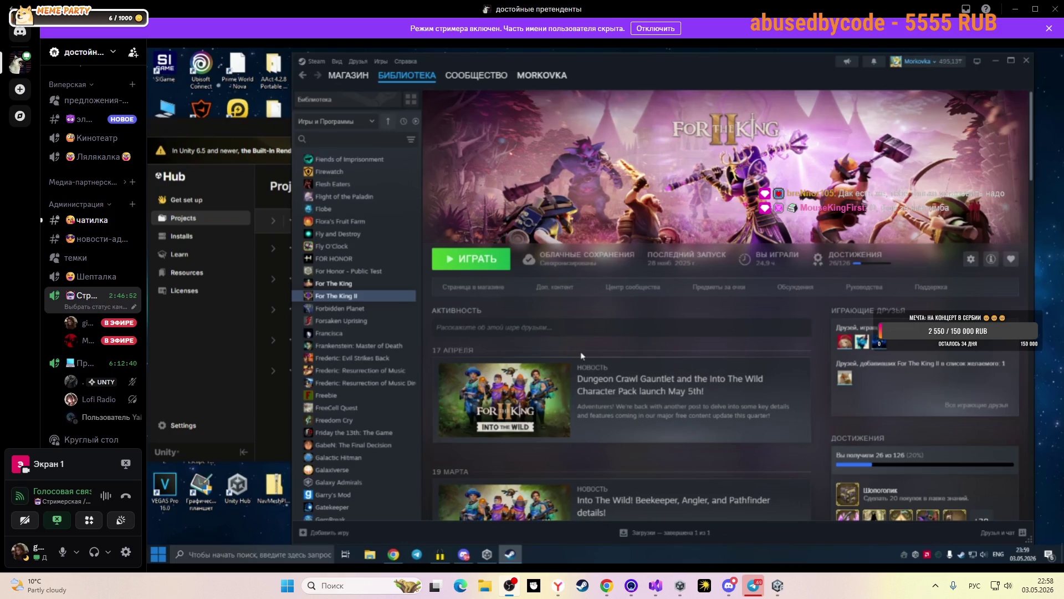
left_click(367, 284)
left_click(371, 297)
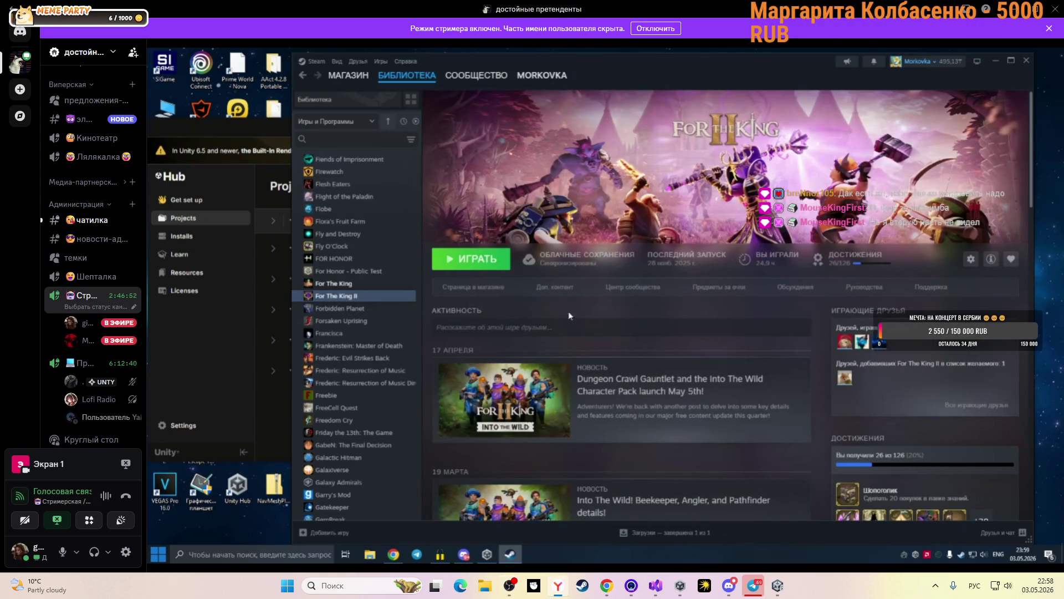
scroll(645, 311, "down", 2)
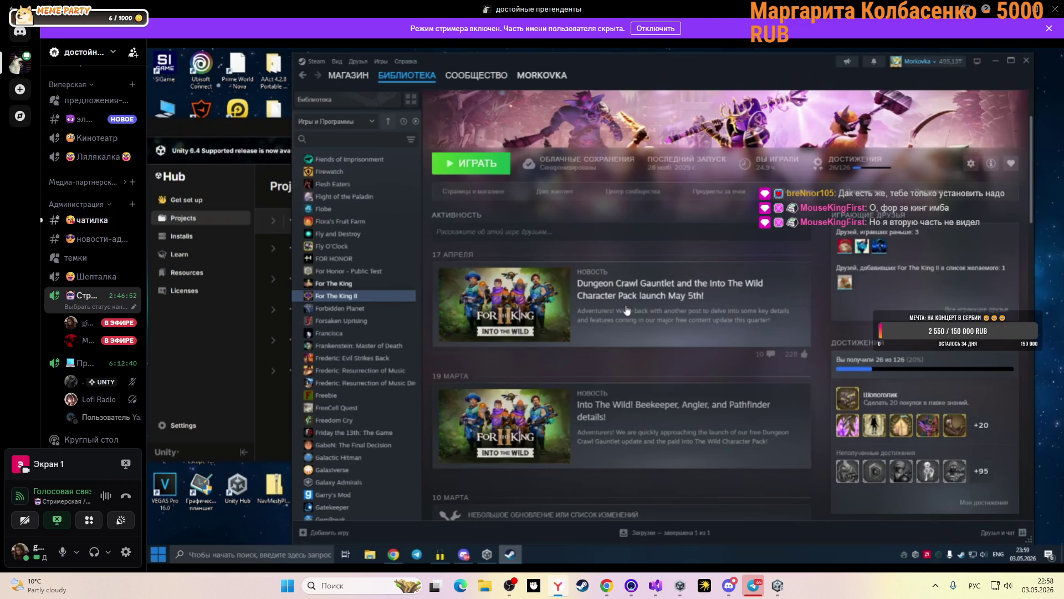
scroll(627, 311, "down", 4)
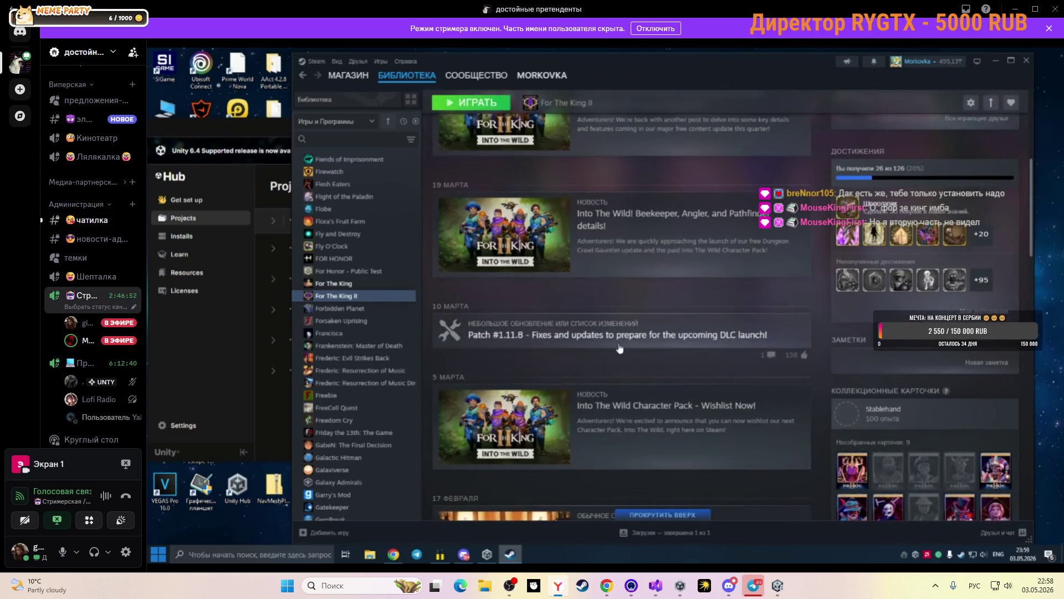
scroll(620, 348, "down", 4)
scroll(354, 315, "down", 1)
scroll(366, 316, "down", 2)
scroll(377, 315, "down", 6)
scroll(379, 312, "down", 4)
left_click(365, 367)
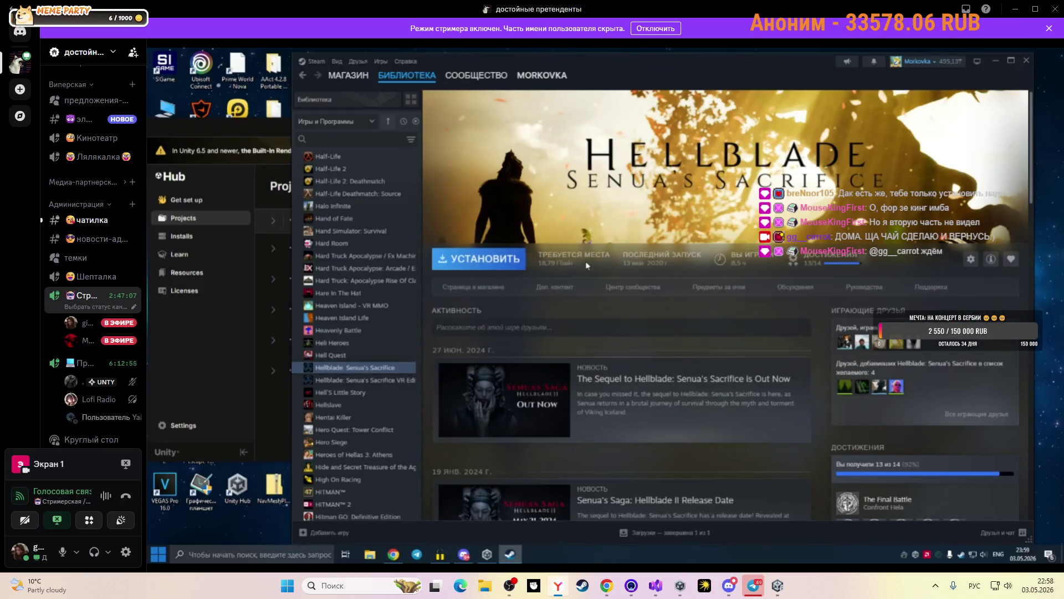
Scroll past Hellblade: Senua's Sacrifice and open the Hunt: Showdown 1896 library page.
scroll(710, 278, "down", 3)
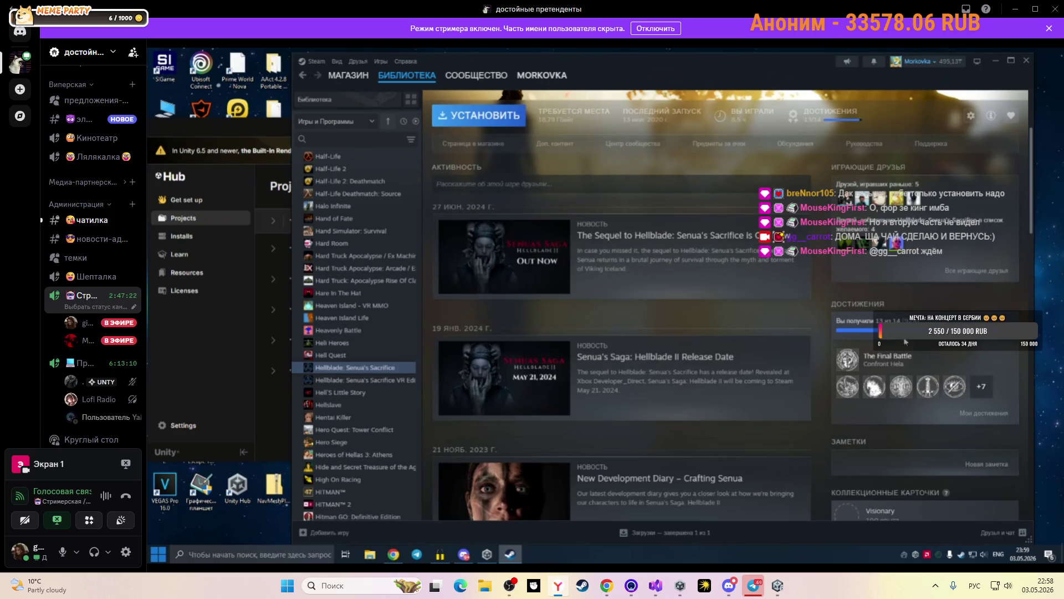
scroll(747, 286, "up", 2)
scroll(747, 286, "up", 1)
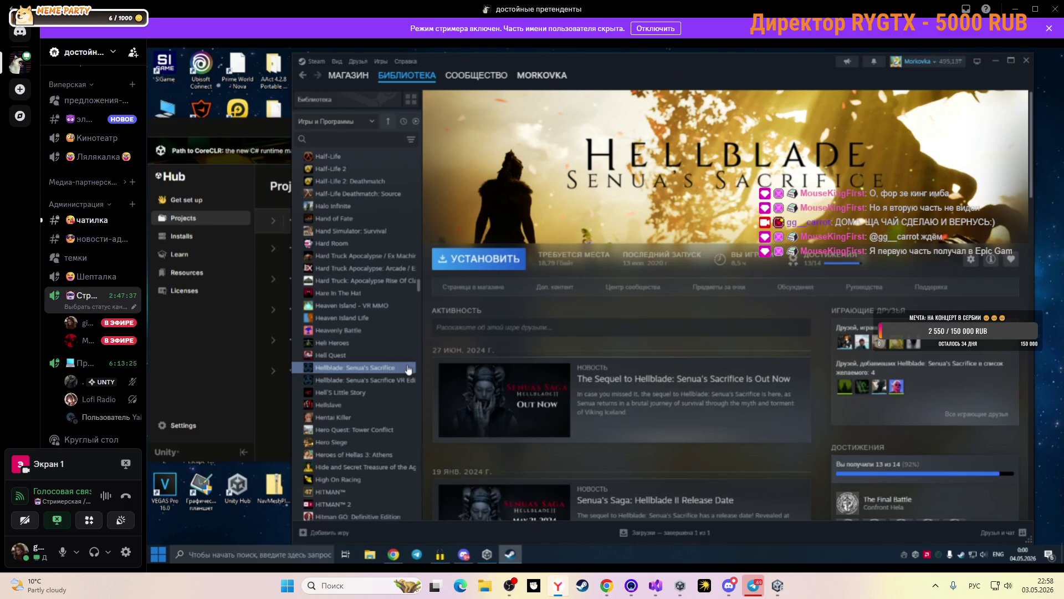
scroll(404, 370, "down", 3)
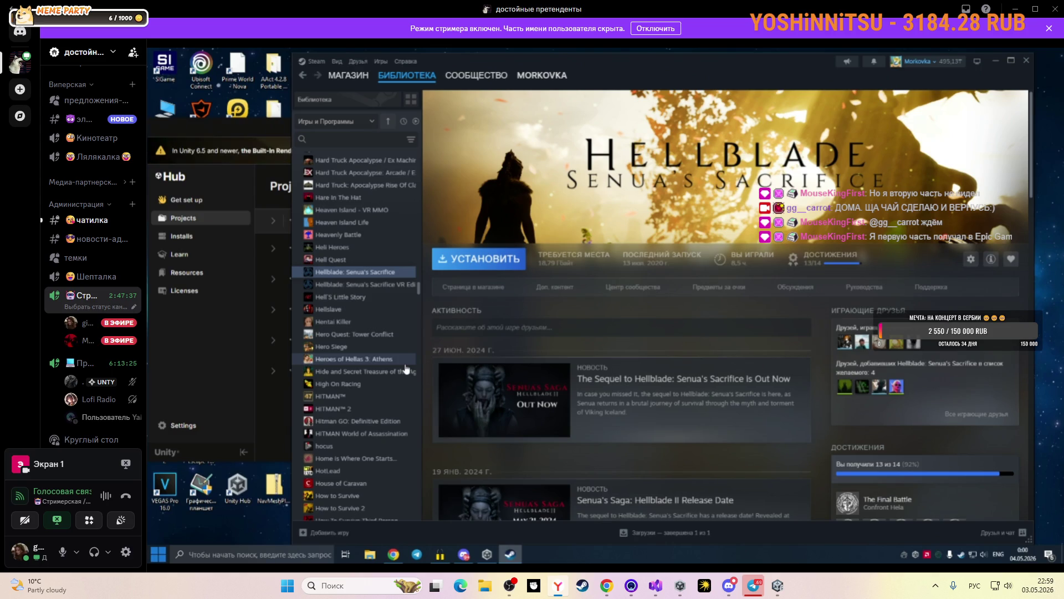
scroll(407, 369, "down", 2)
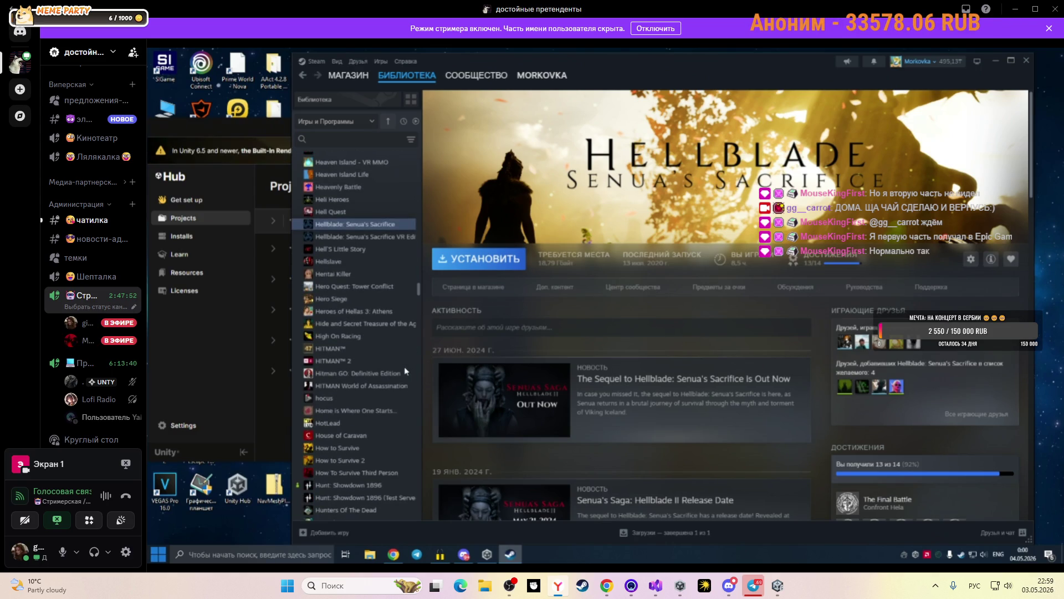
scroll(408, 370, "down", 2)
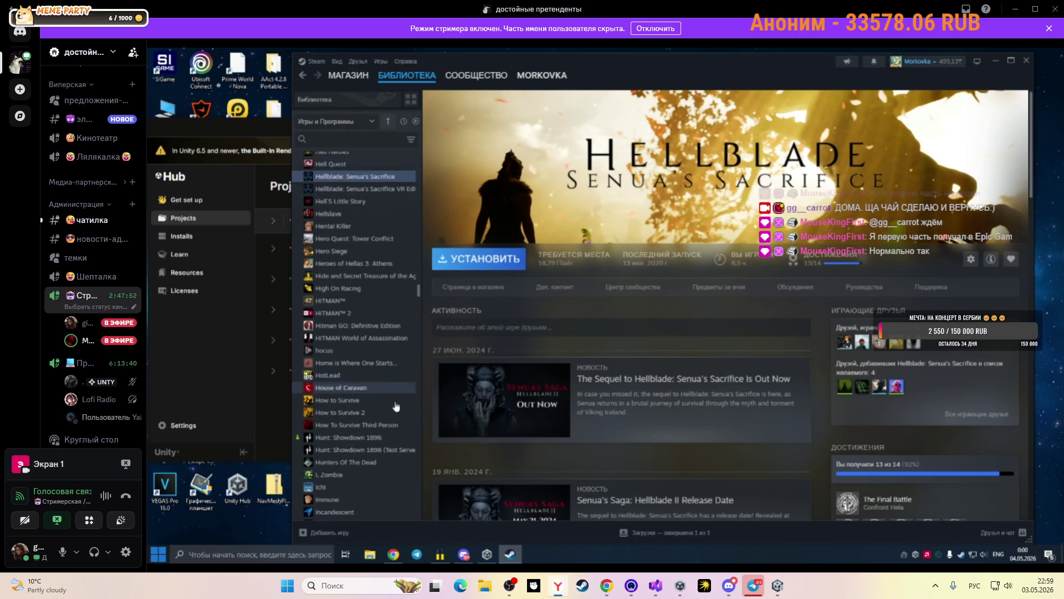
left_click(370, 440)
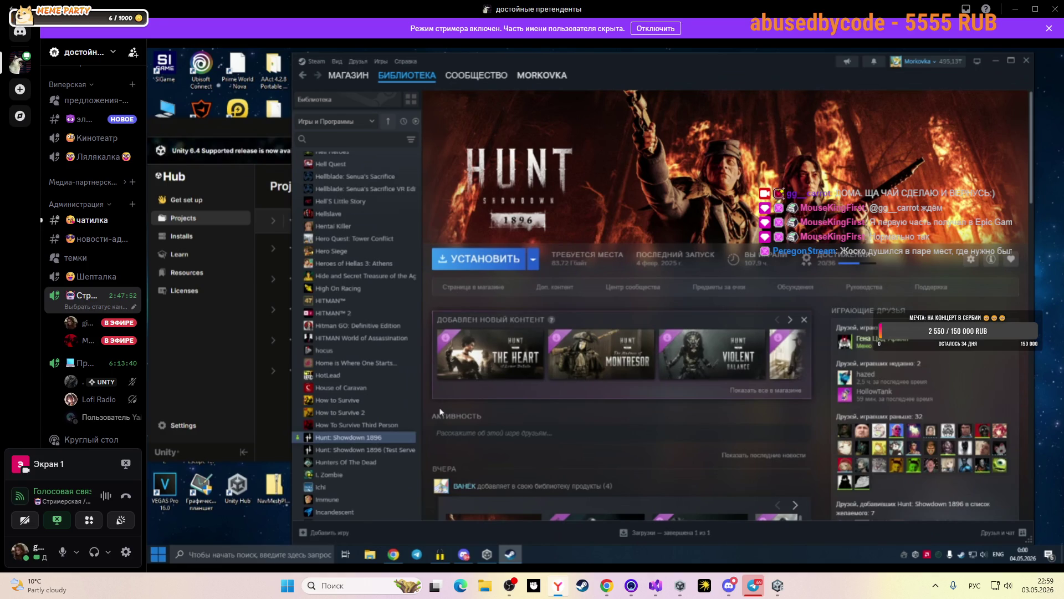
Scroll down the library game list and open the Killing Floor page.
scroll(401, 388, "down", 4)
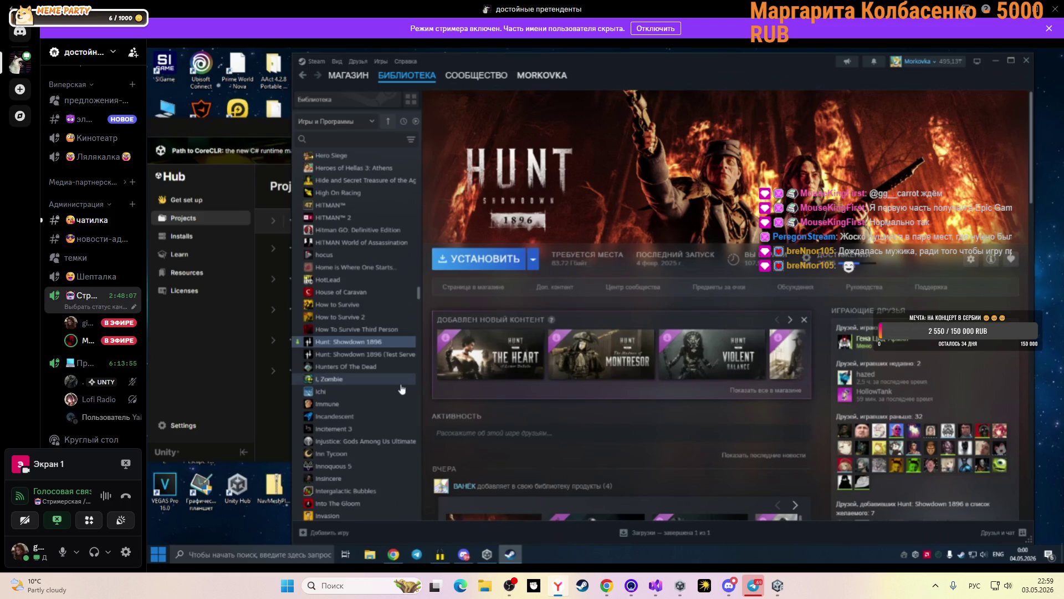
scroll(401, 389, "down", 3)
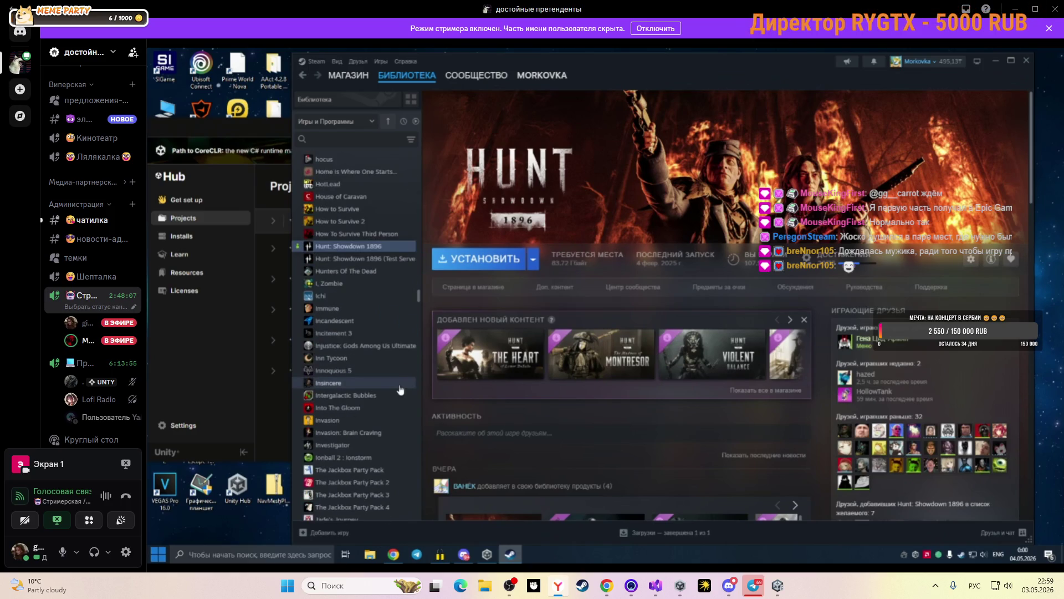
scroll(401, 390, "down", 3)
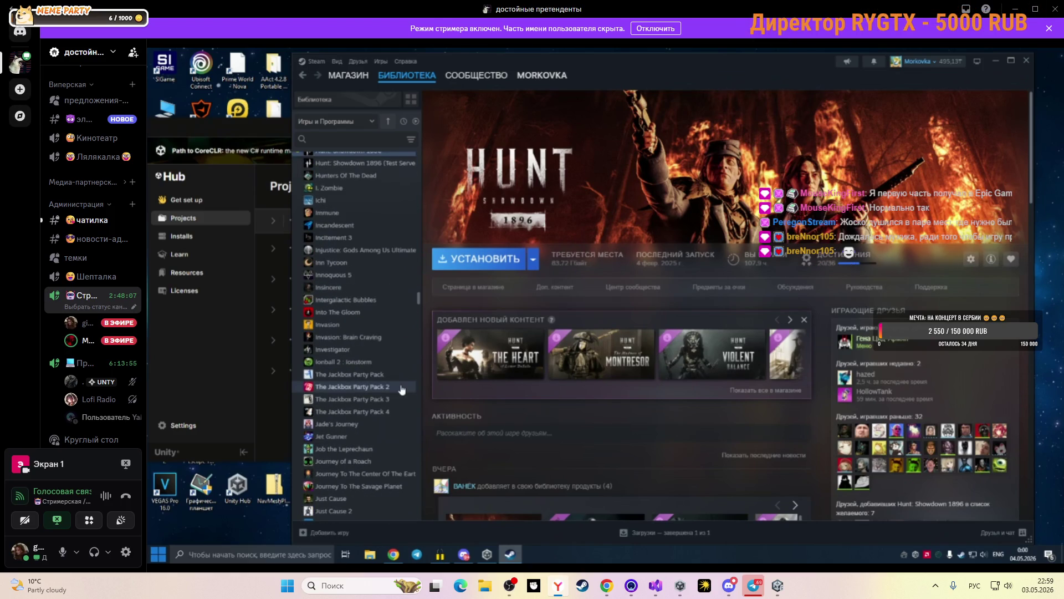
scroll(401, 390, "down", 3)
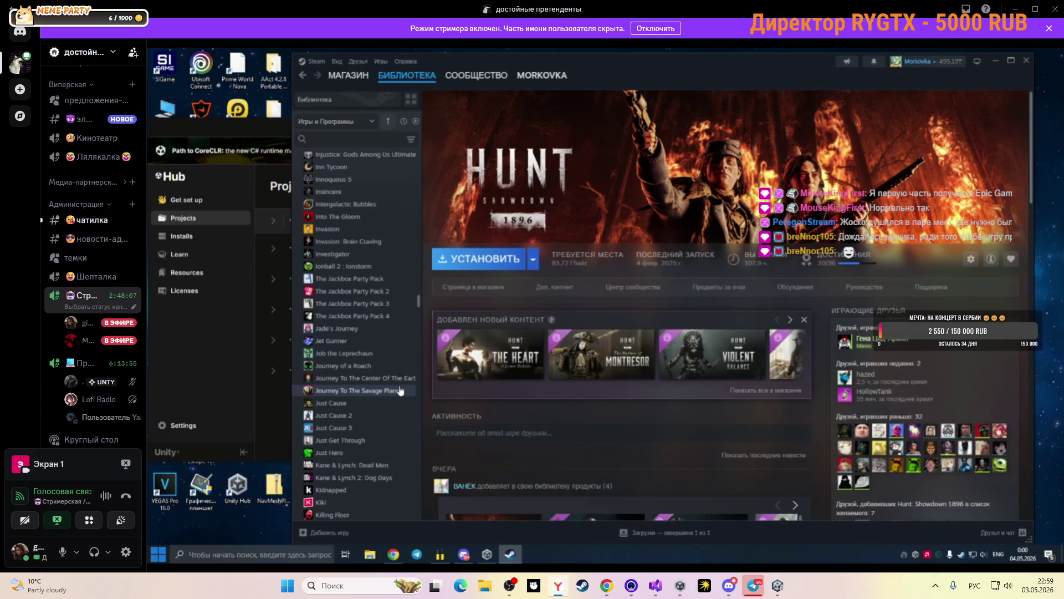
scroll(401, 391, "down", 3)
left_click(341, 420)
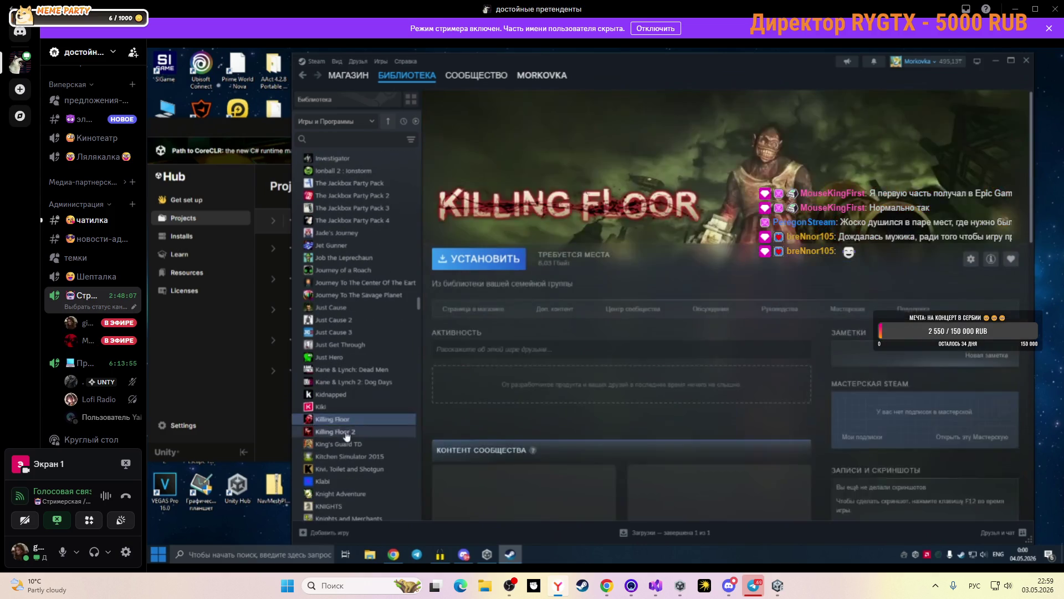
Open the Killing Floor 2 library page and scroll through the game list.
left_click(346, 433)
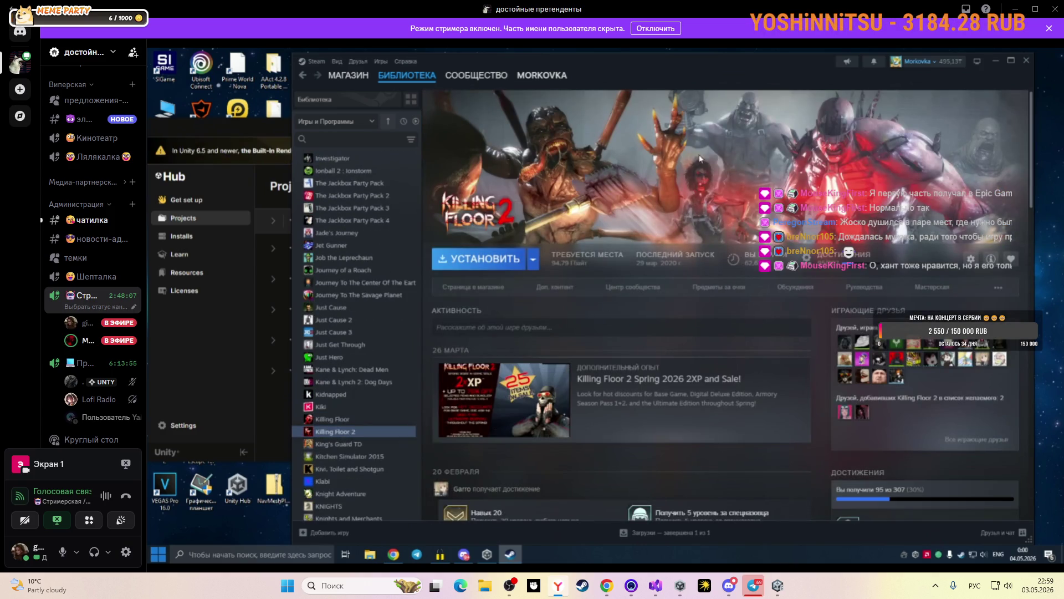
scroll(397, 408, "down", 2)
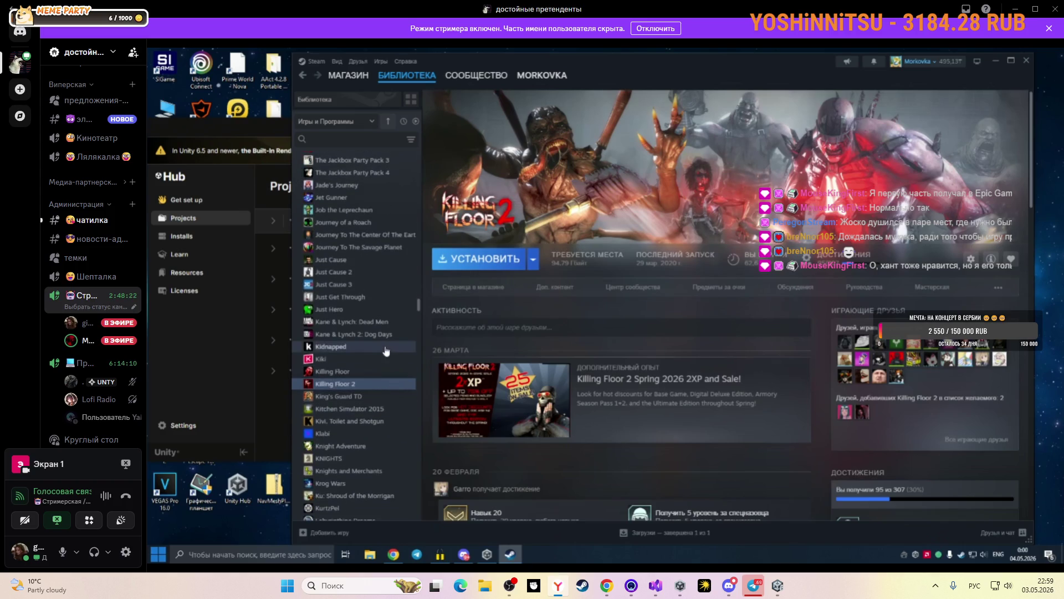
scroll(395, 355, "down", 6)
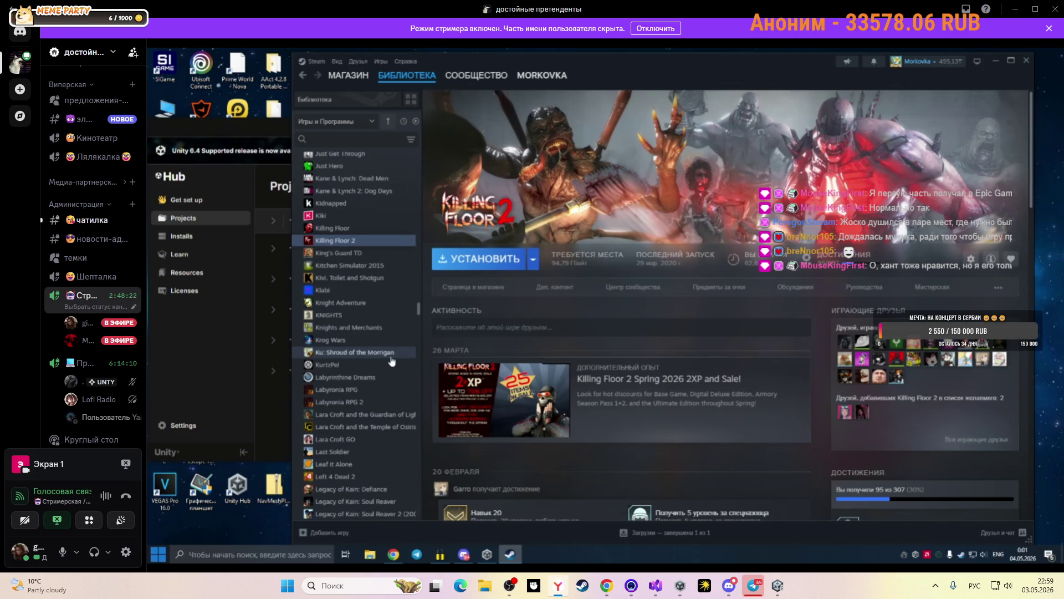
scroll(391, 361, "down", 8)
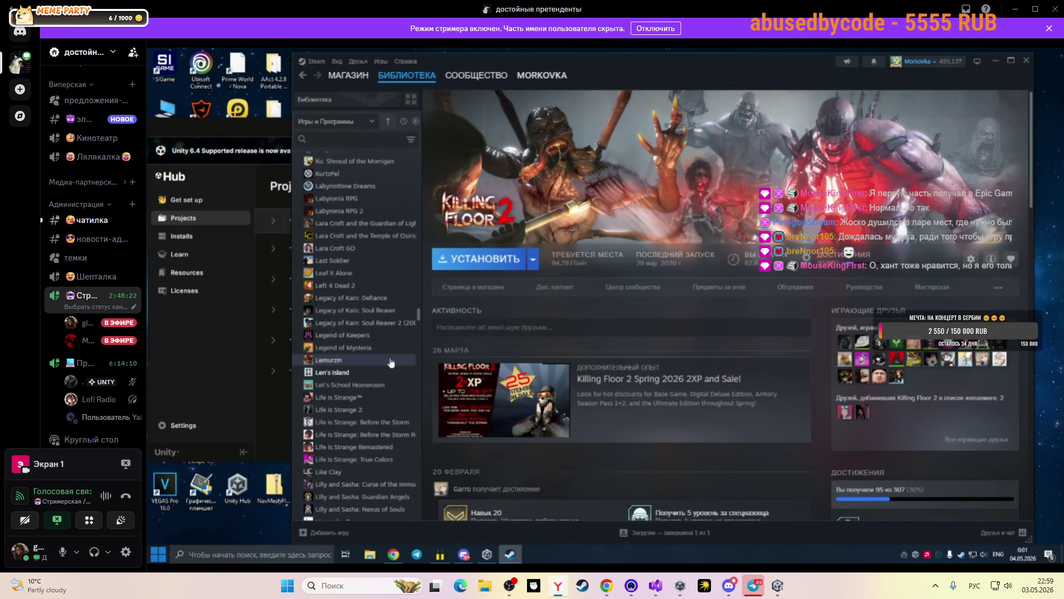
scroll(392, 361, "up", 4)
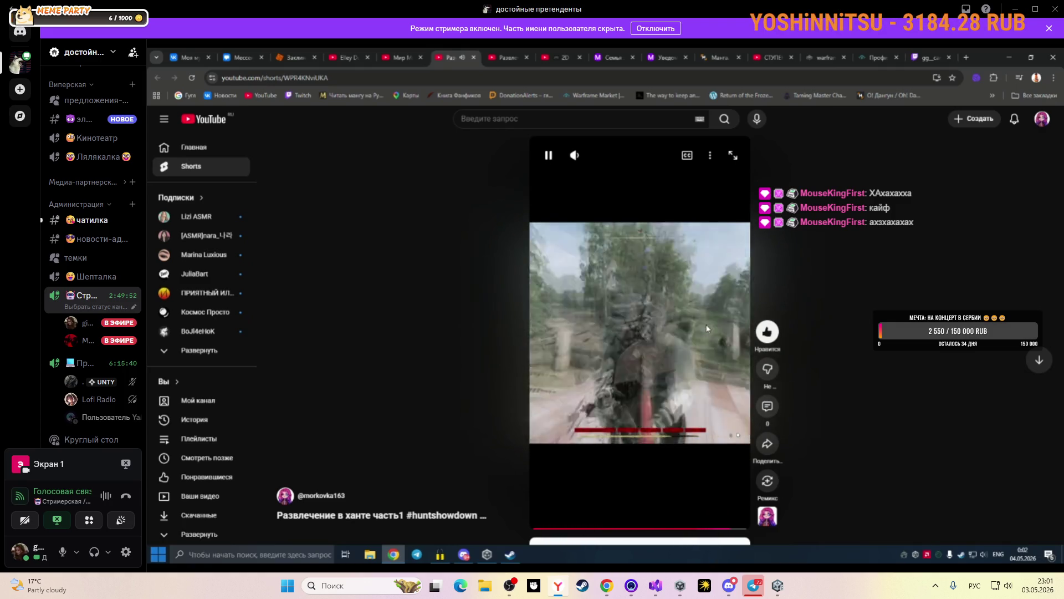
Pause and close both Hunt Shorts tabs, then minimize Chrome.
left_click(707, 328)
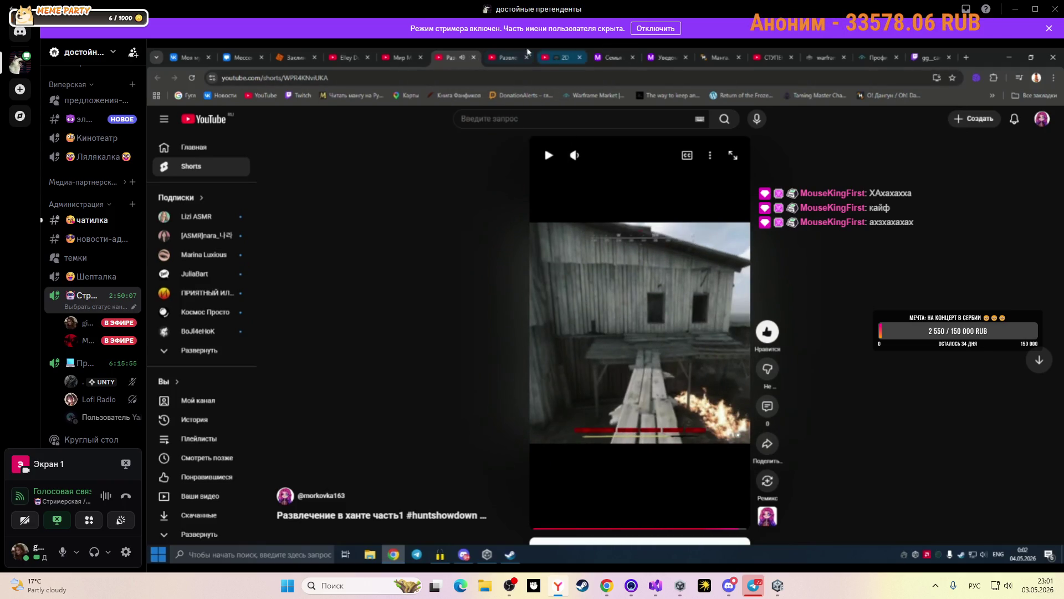
left_click(473, 58)
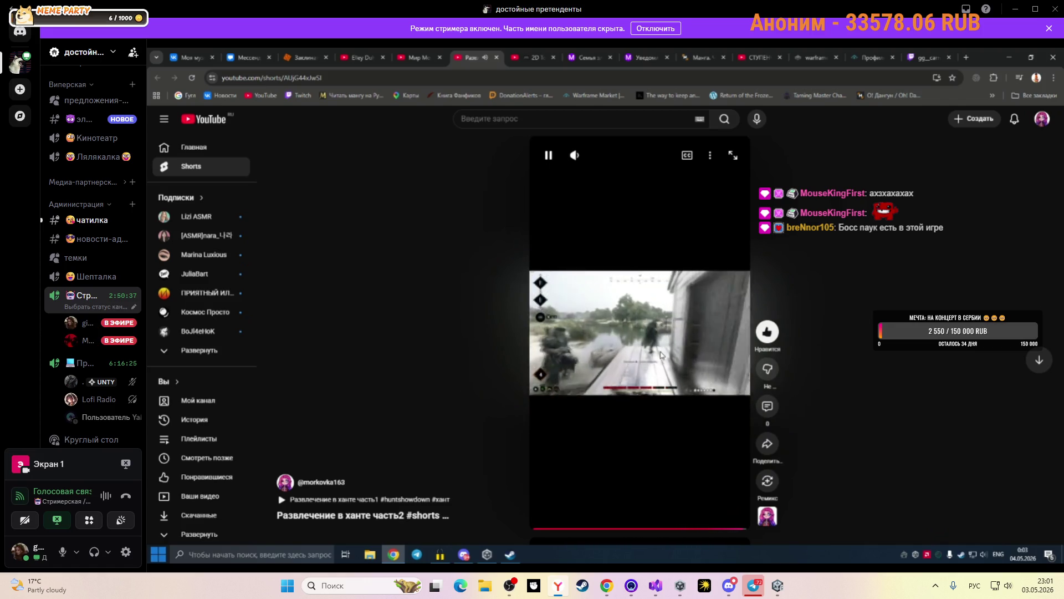
left_click(682, 270)
key("ctrl+w")
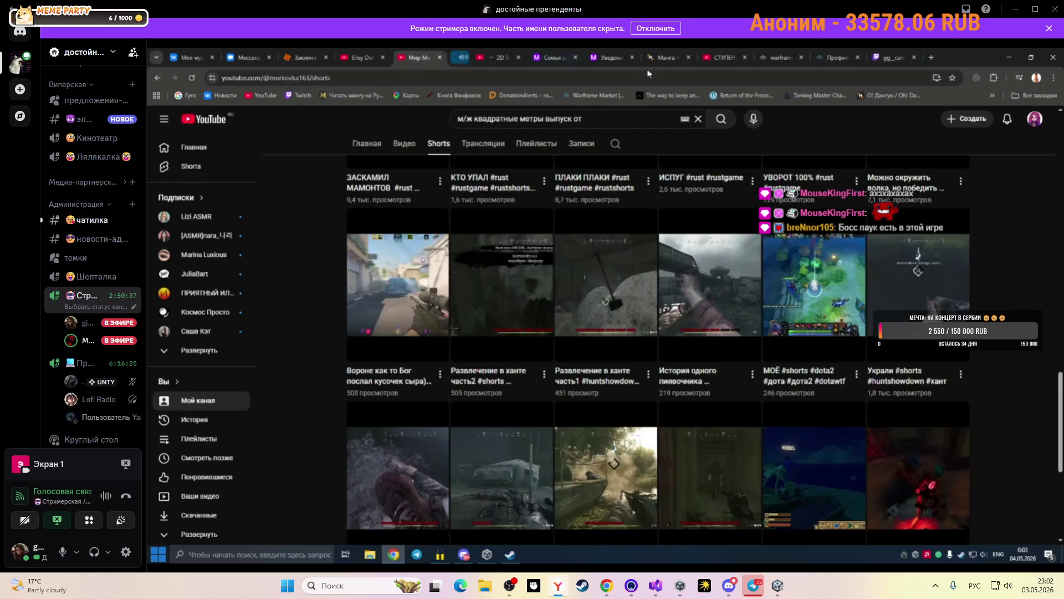
key("super+Down")
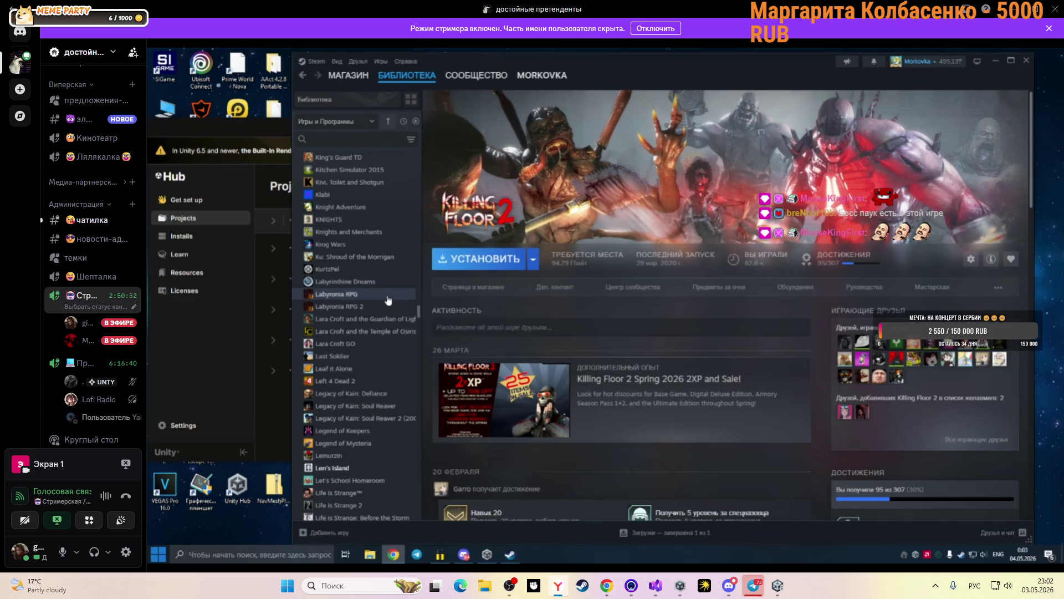
View the Len's Island page, then launch Maltese's Fluffy Onsen from the library.
scroll(388, 300, "down", 3)
scroll(388, 300, "down", 3)
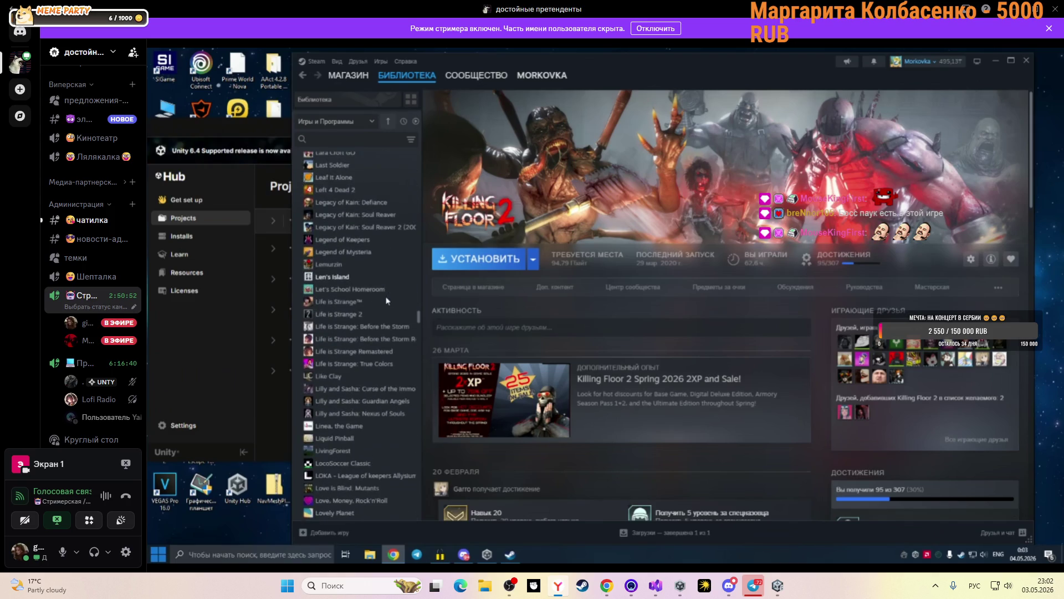
left_click(359, 277)
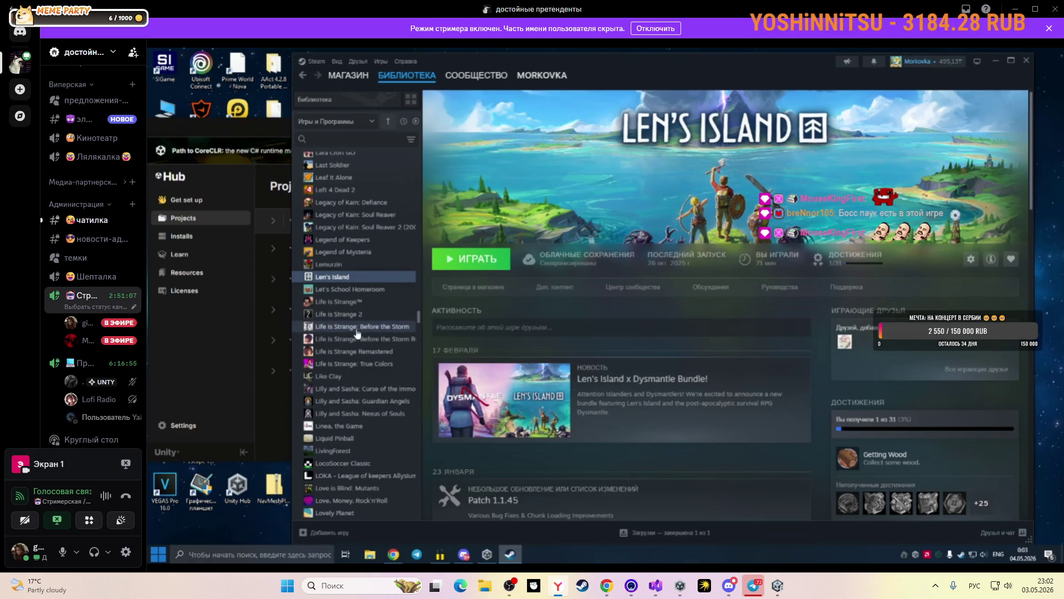
scroll(359, 333, "down", 4)
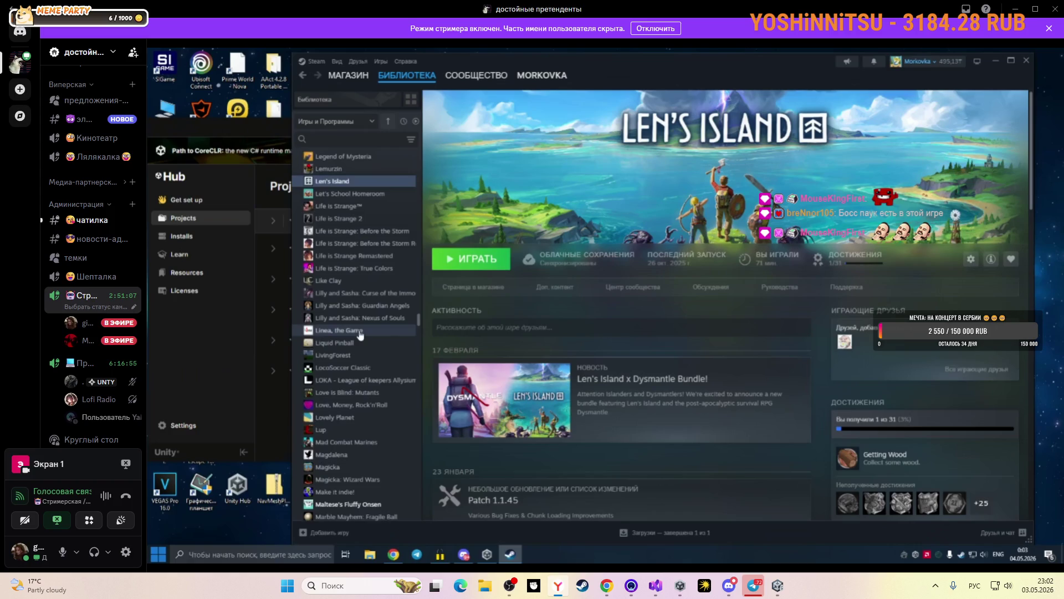
scroll(360, 334, "down", 4)
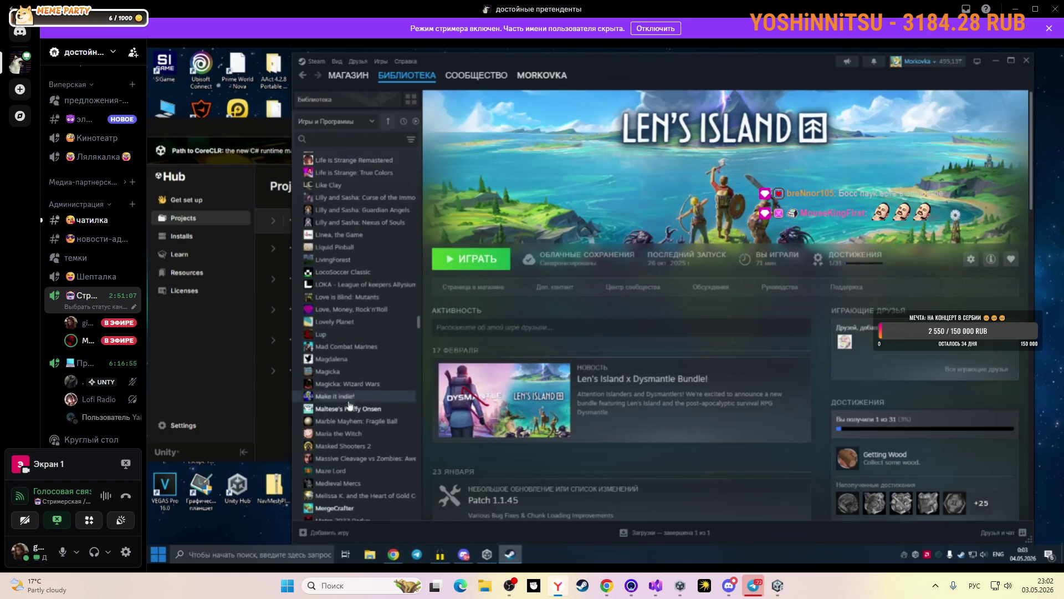
double_click(351, 408)
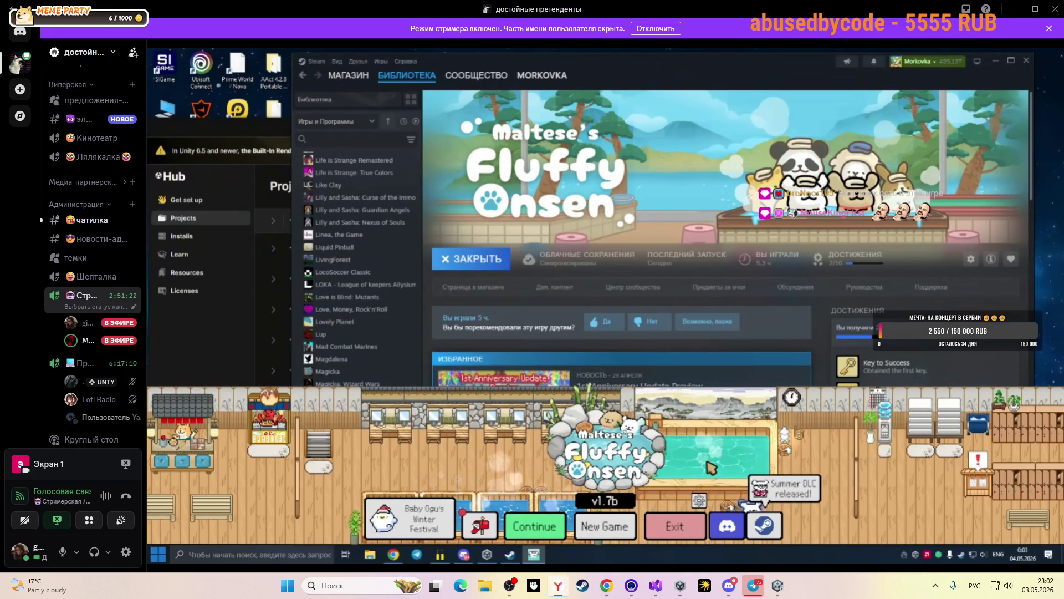
Choose and load the Part2 save slot.
left_click(552, 526)
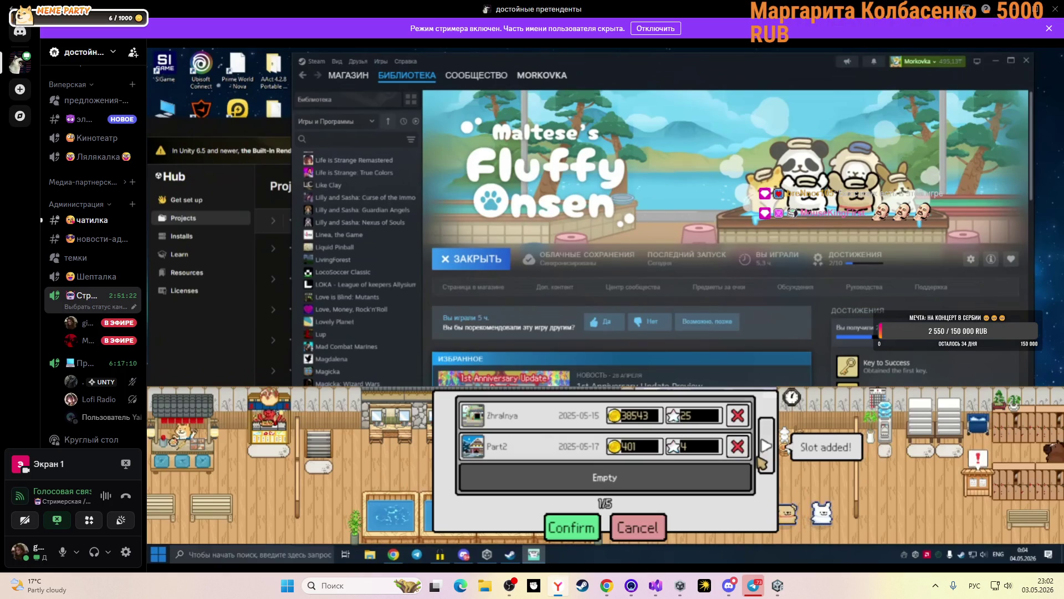
left_click(584, 531)
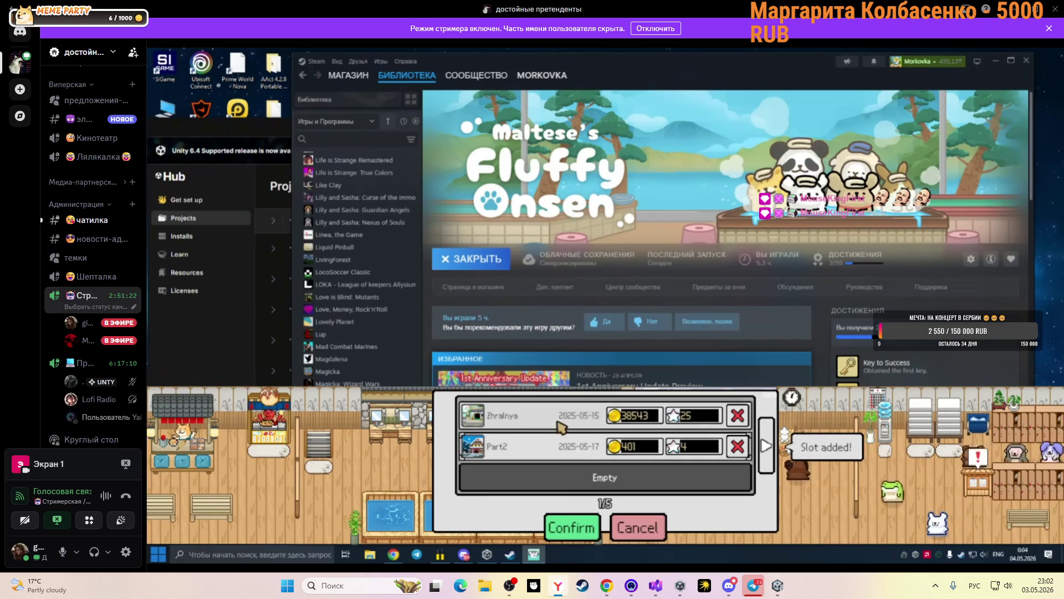
left_click(571, 527)
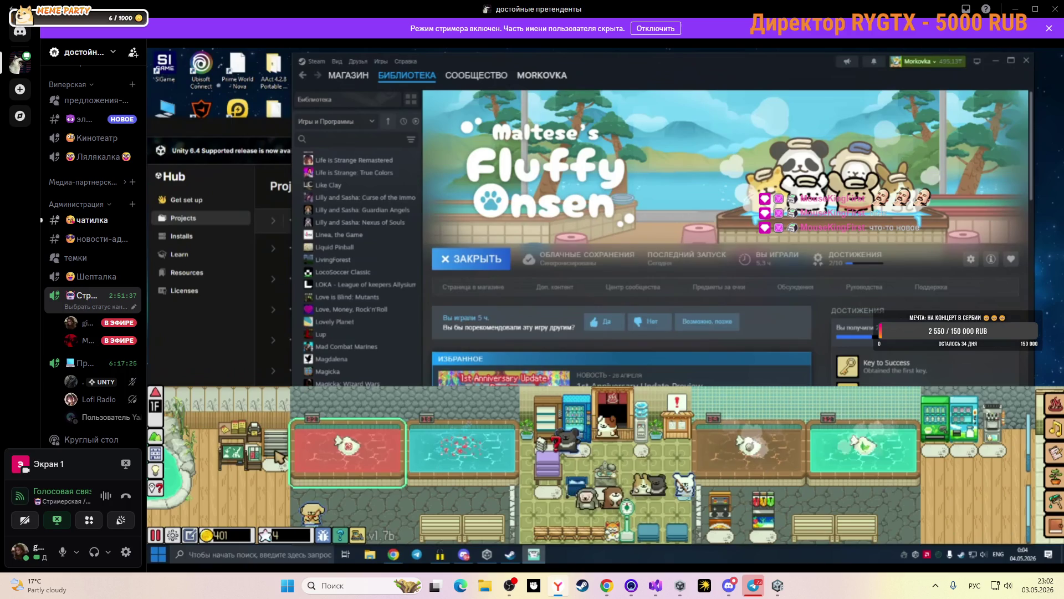
Browse the Amenities and Bath items, check the music and sound volume settings, then close settings.
left_click(172, 535)
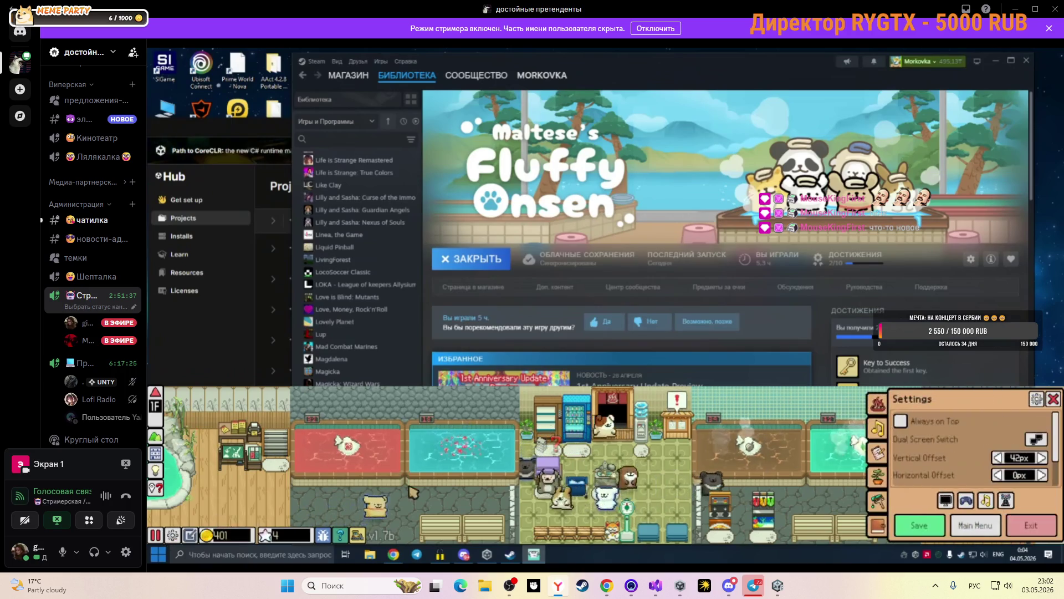
left_click(878, 428)
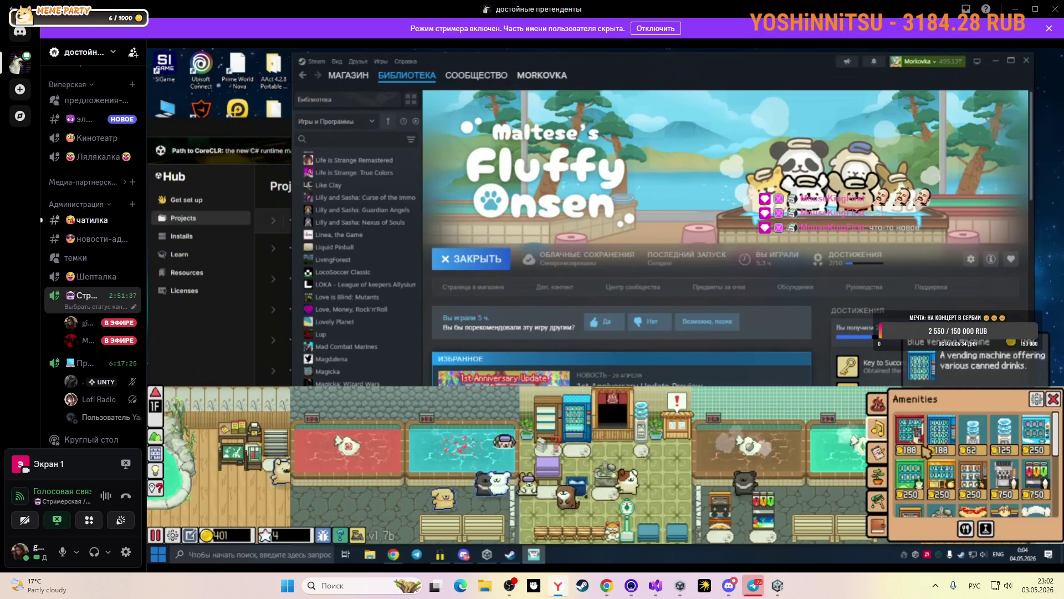
left_click(878, 403)
left_click(1040, 400)
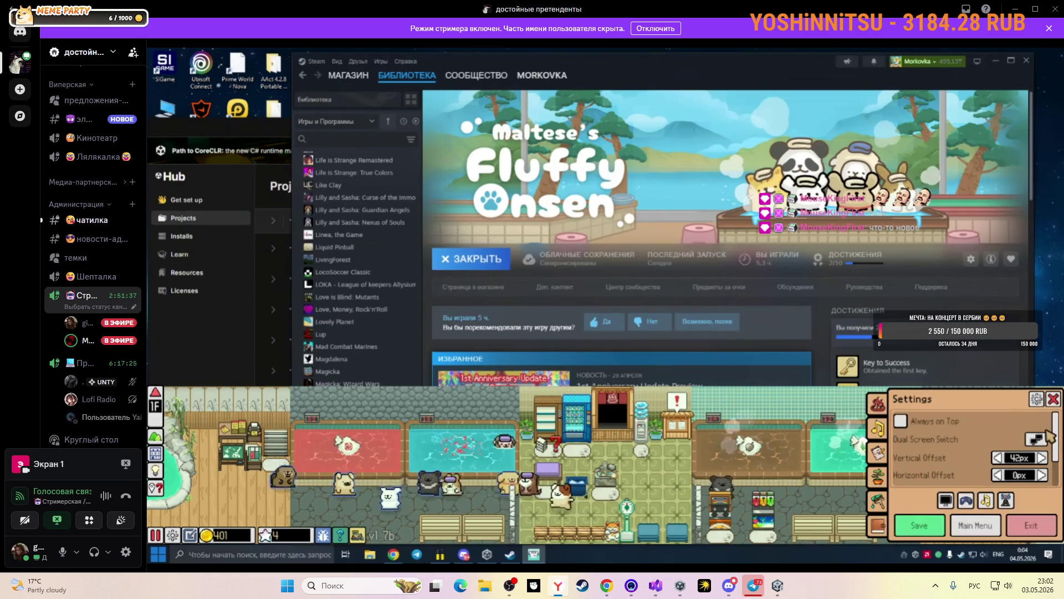
scroll(978, 460, "down", 2)
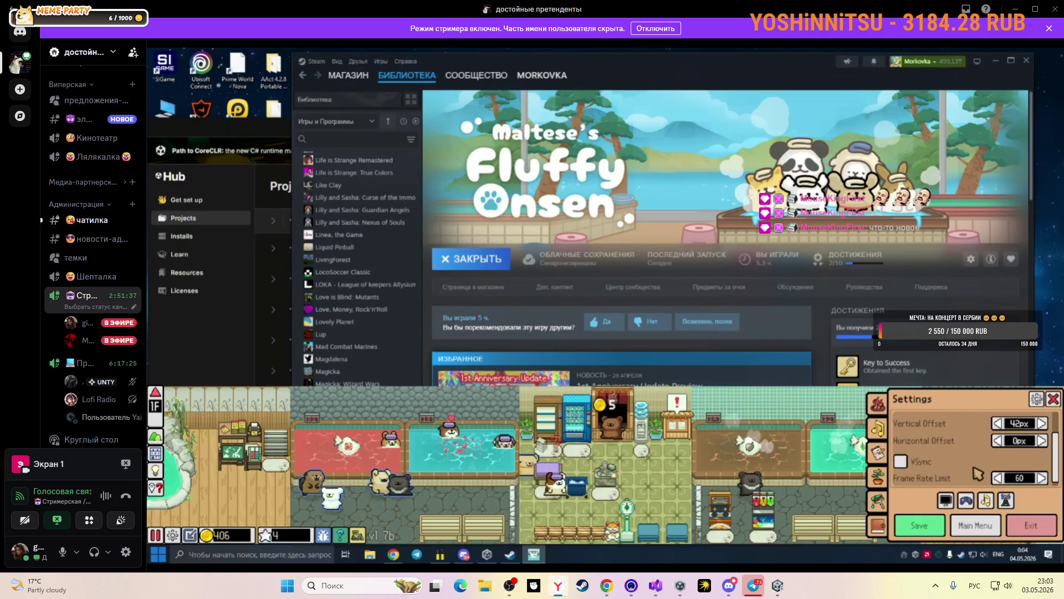
left_click(986, 502)
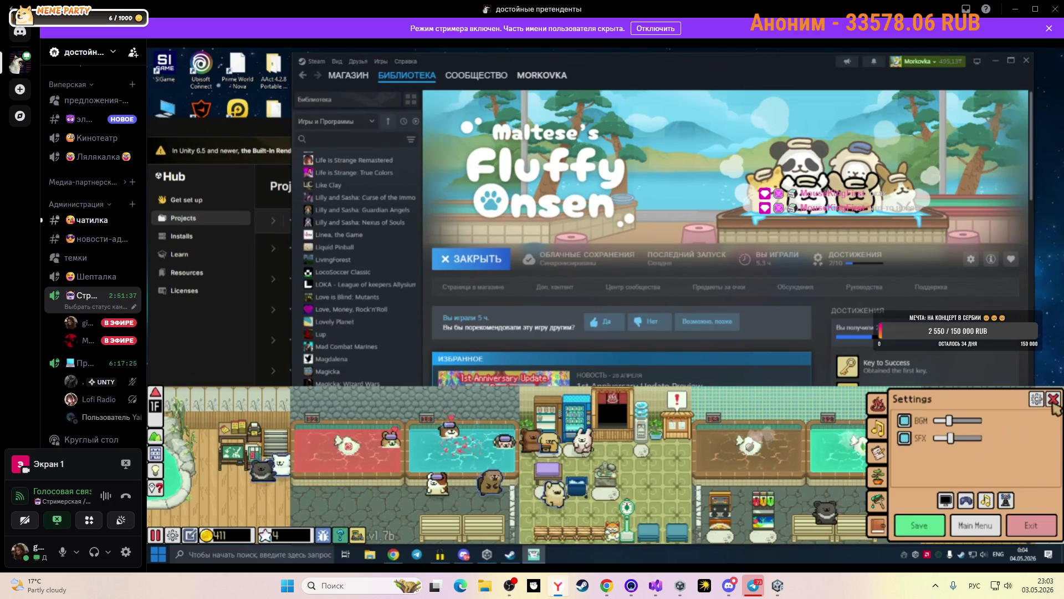
key("Escape")
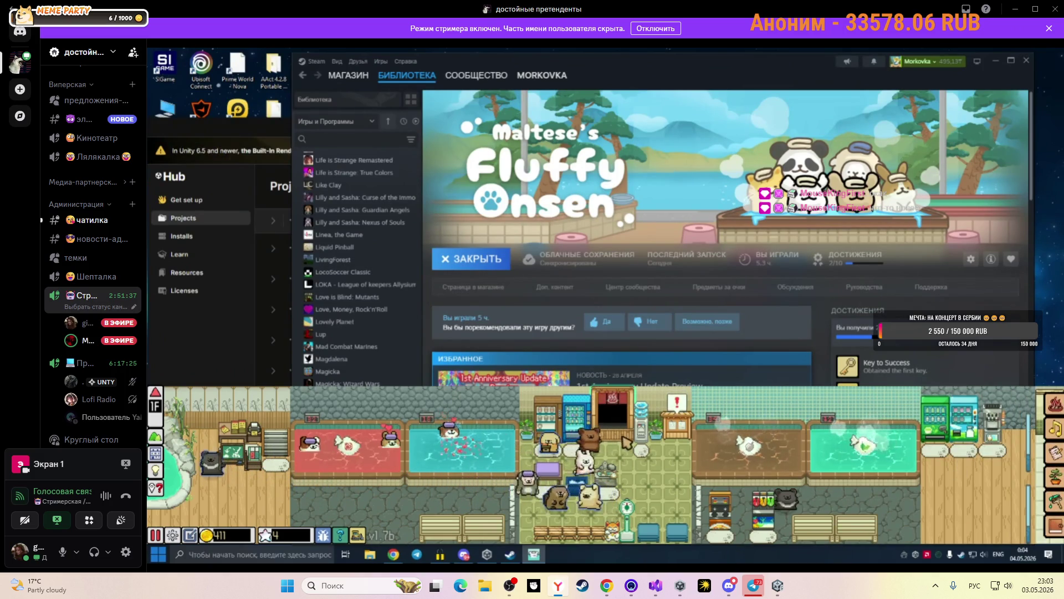
Claim the 500-gold Temporary Closure reward from the notice board.
left_click(667, 417)
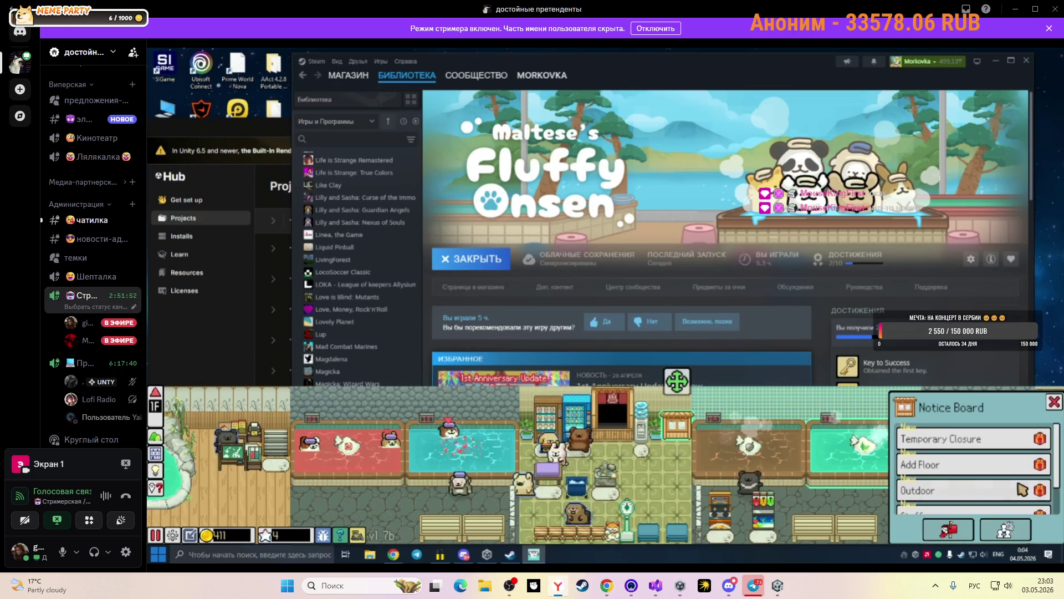
left_click(946, 437)
scroll(660, 488, "down", 10)
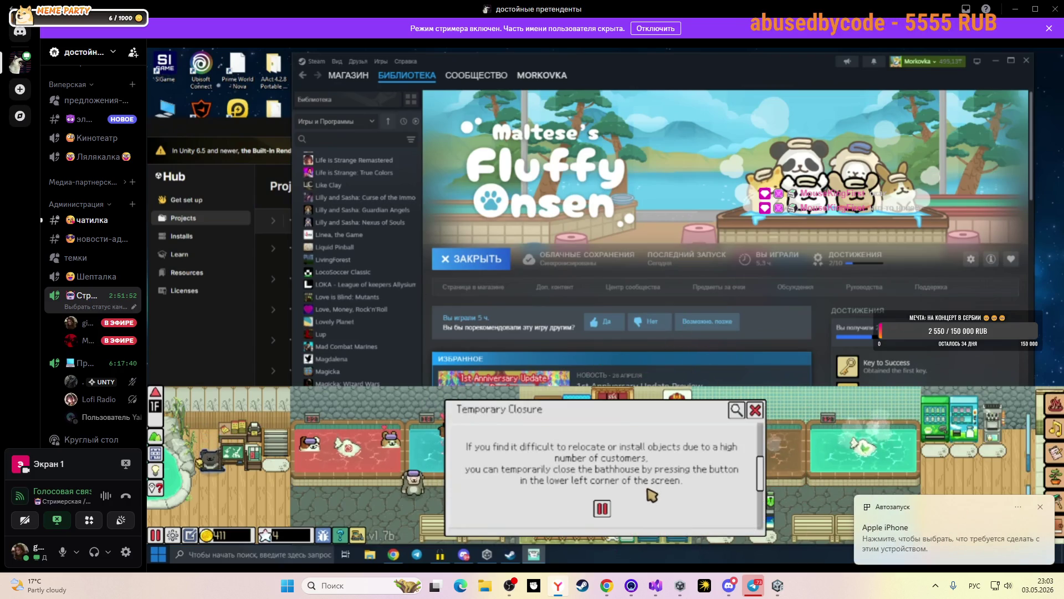
left_click(618, 508)
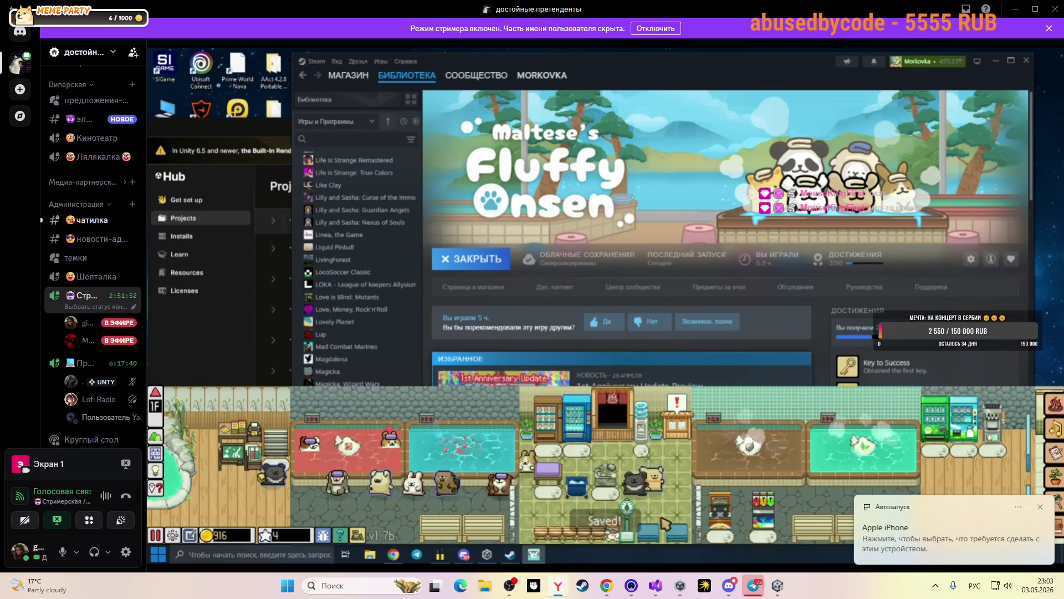
Read the Add Floor notice on the notice board.
left_click(679, 421)
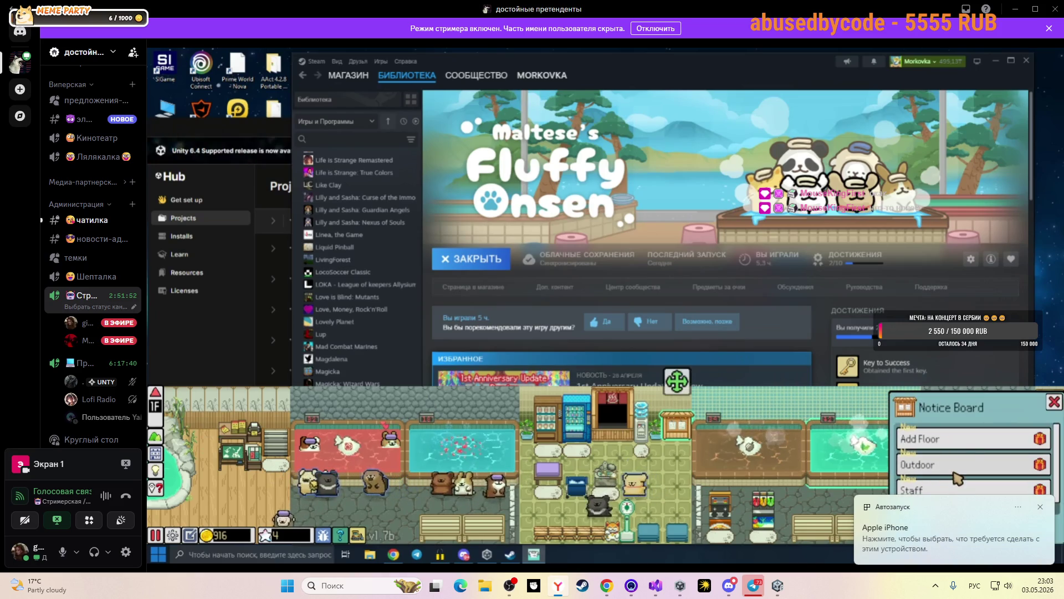
left_click(958, 440)
scroll(634, 488, "down", 8)
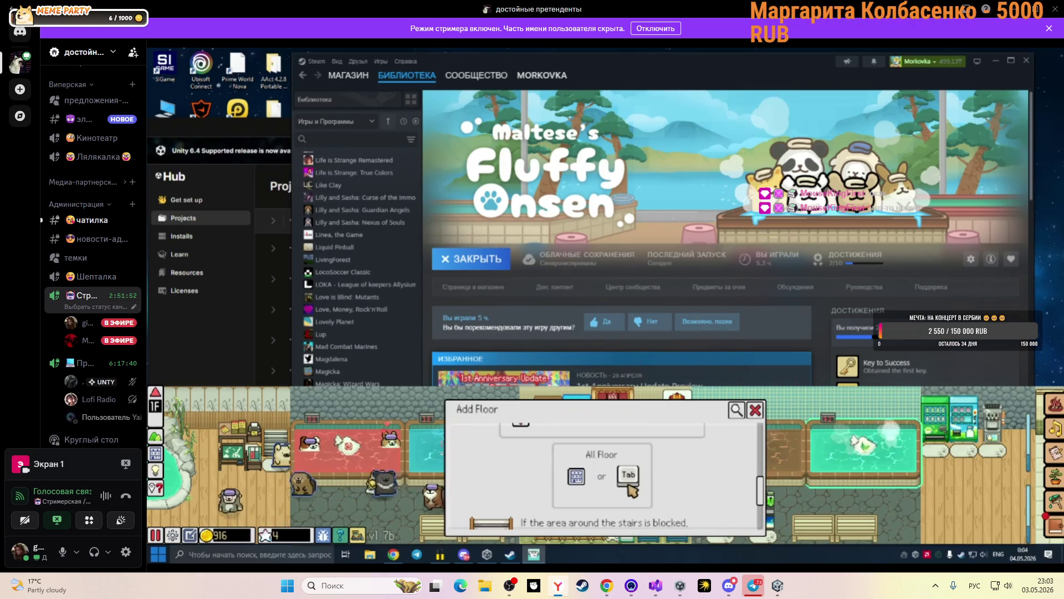
scroll(634, 490, "up", 6)
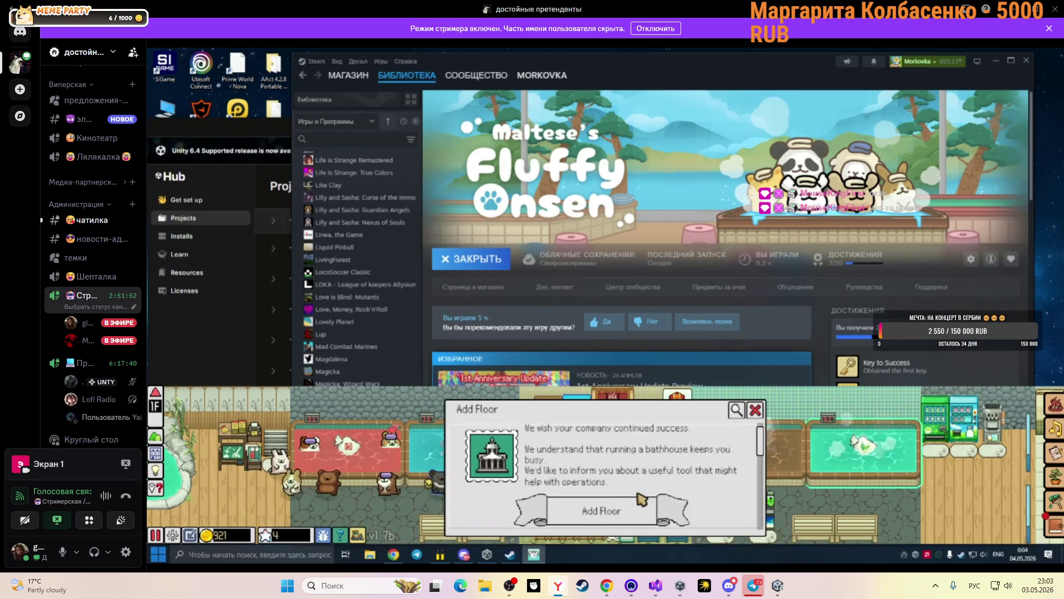
left_click(754, 413)
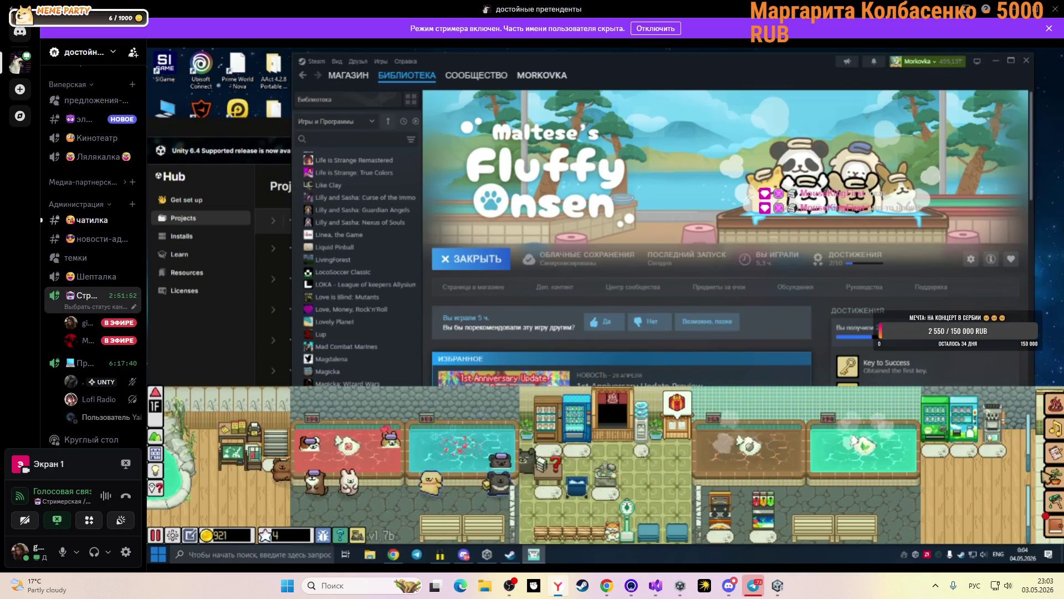
Look over the guest letters codex, recheck Add Floor, and move up to the second floor.
left_click(1053, 524)
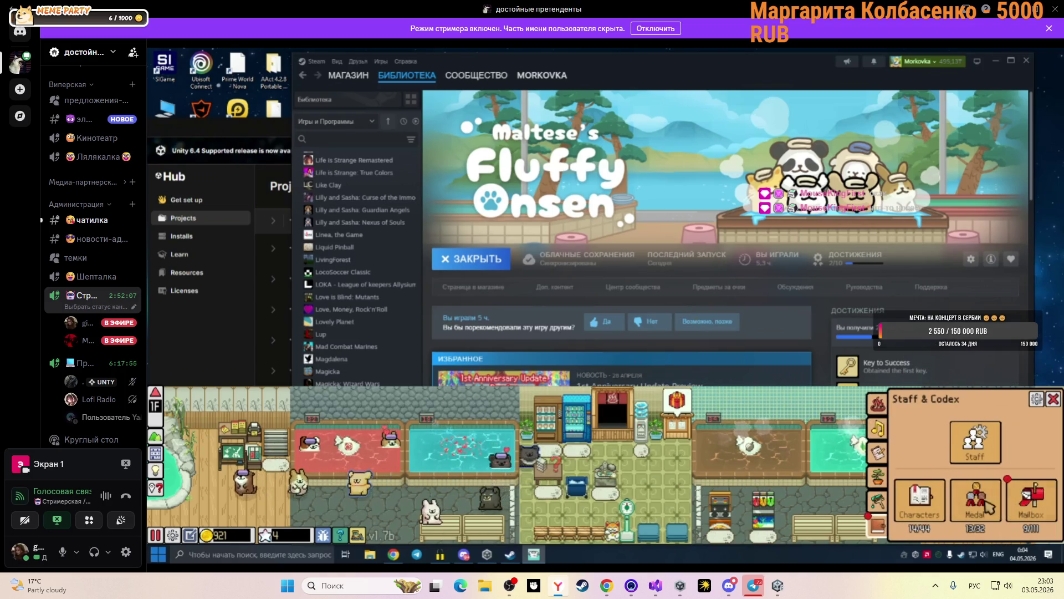
left_click(1031, 499)
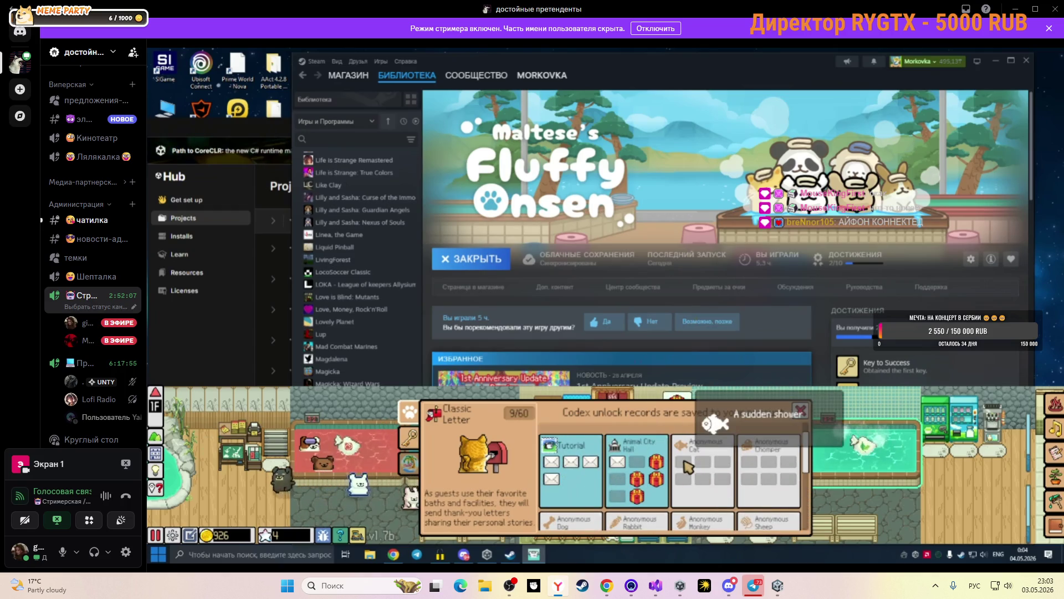
left_click(800, 411)
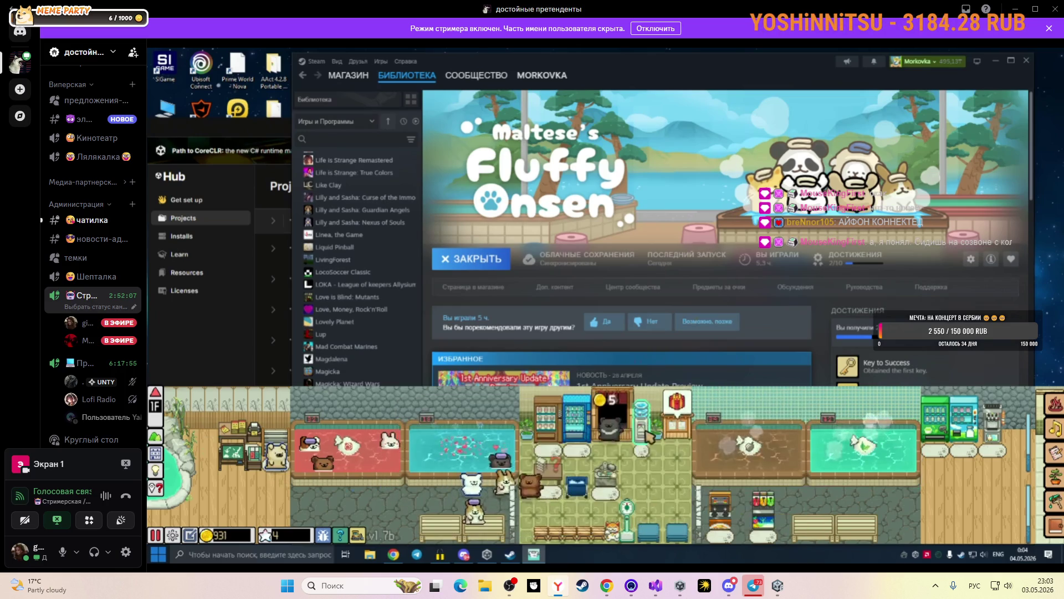
left_click(962, 440)
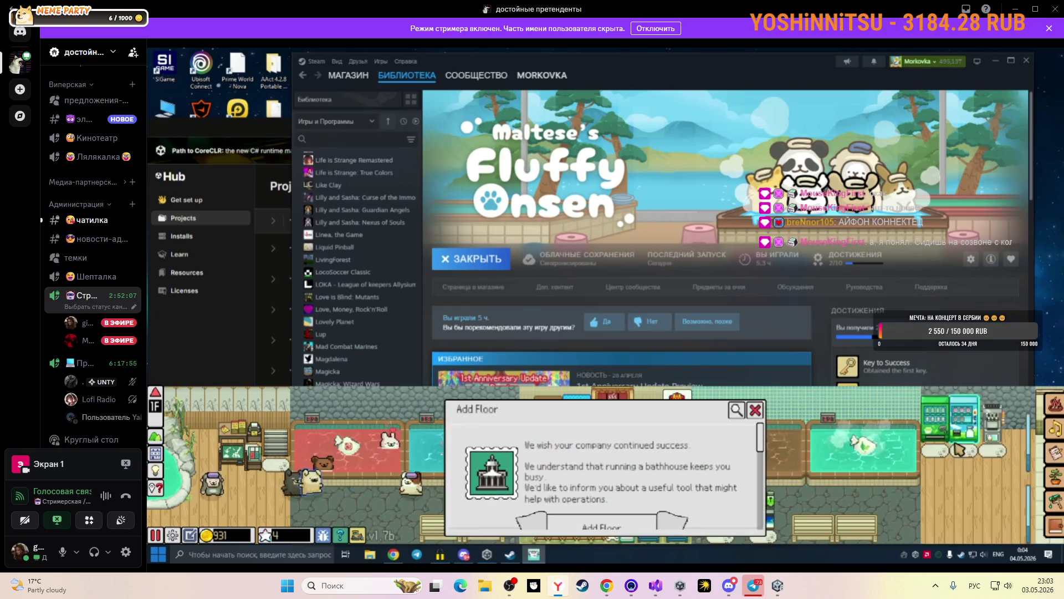
left_click(755, 410)
left_click(156, 396)
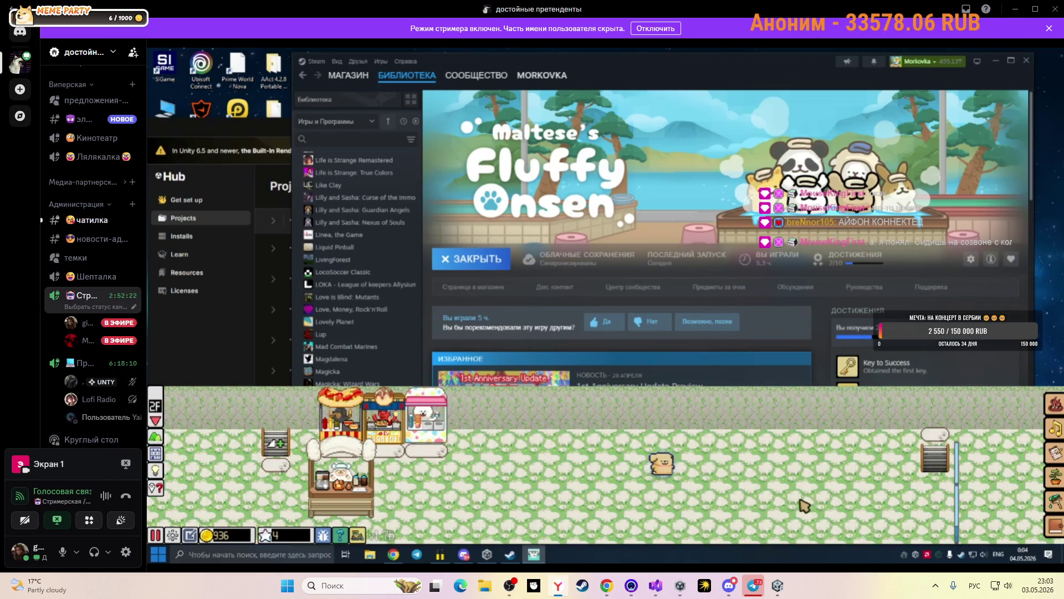
Browse the bath items and look around the first and second floors.
left_click(1053, 403)
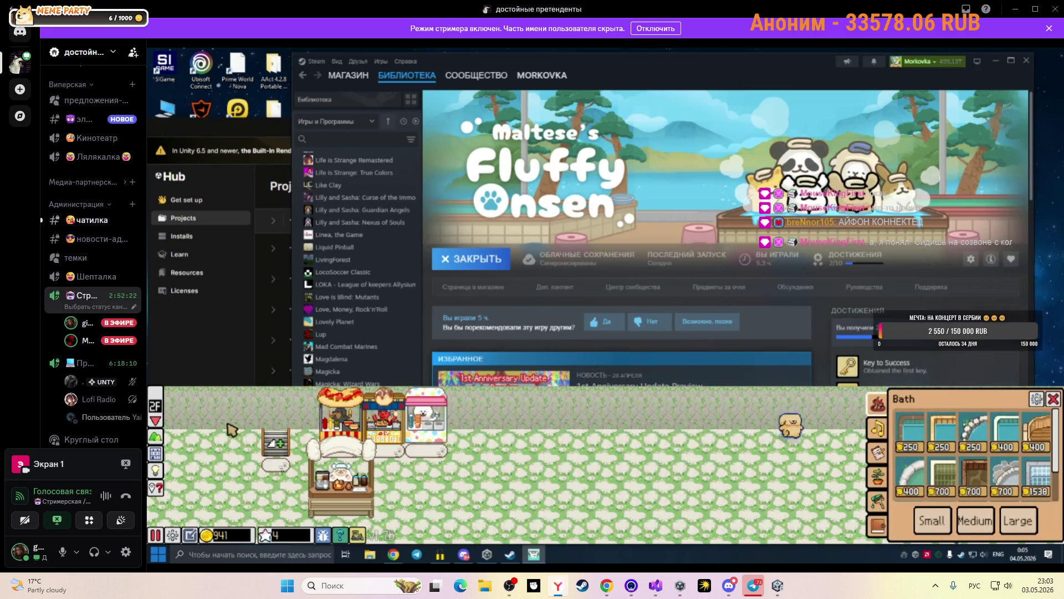
left_click(155, 423)
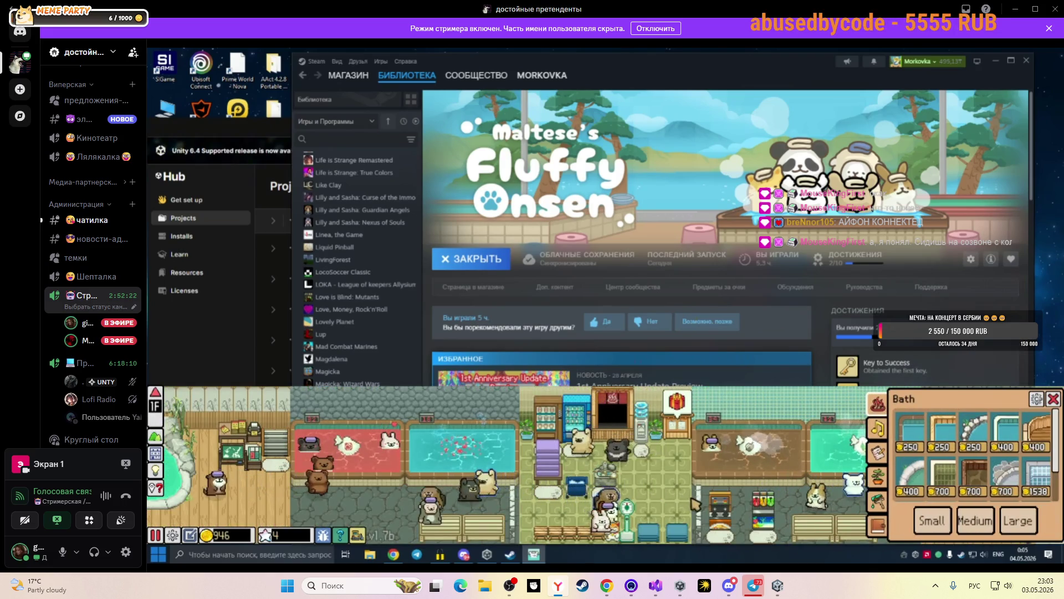
key("a")
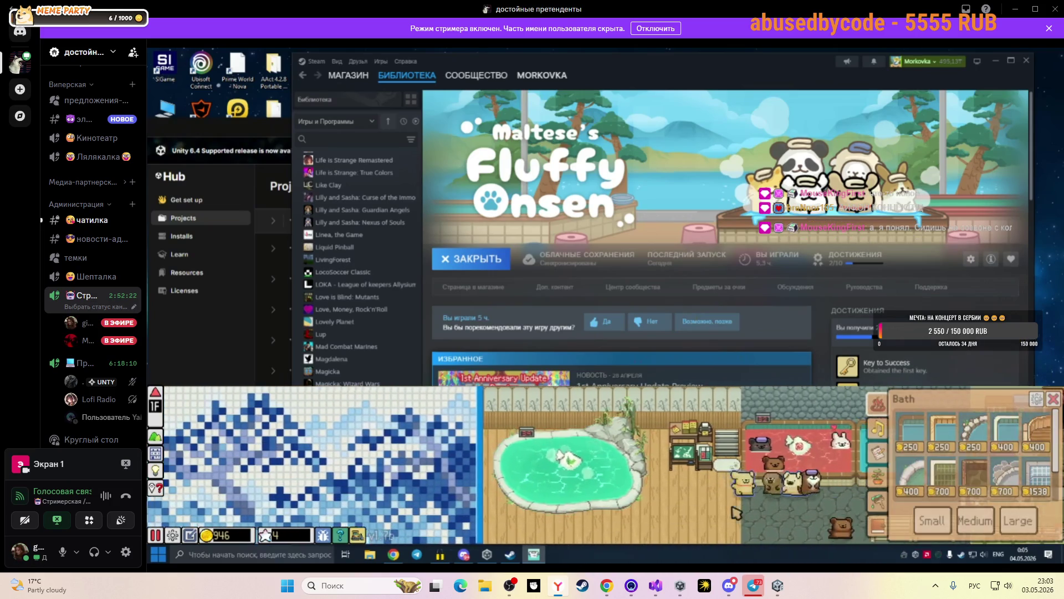
key("d")
key("d")
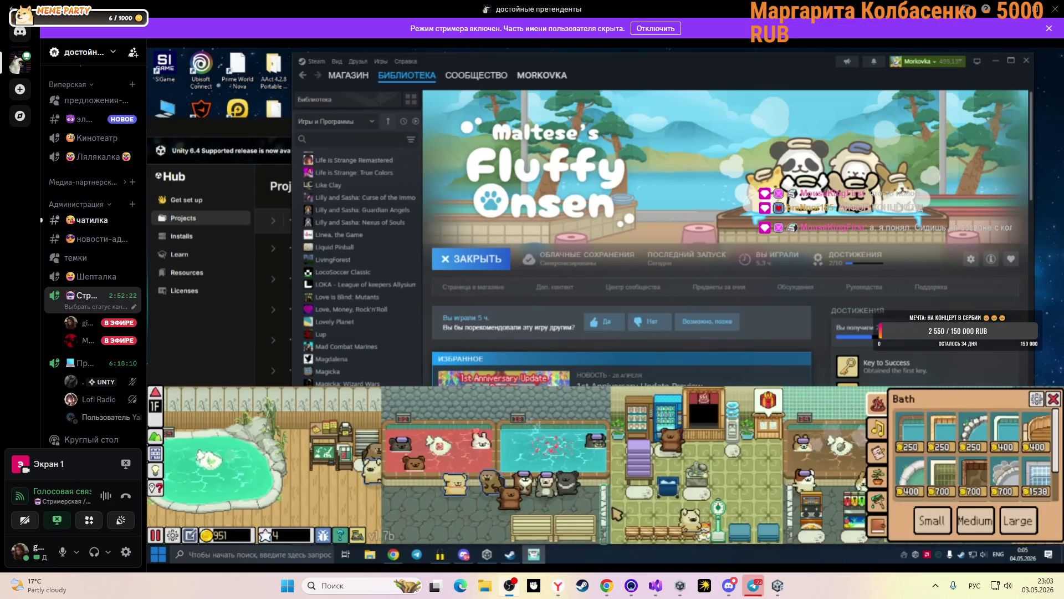
key("a")
key("a")
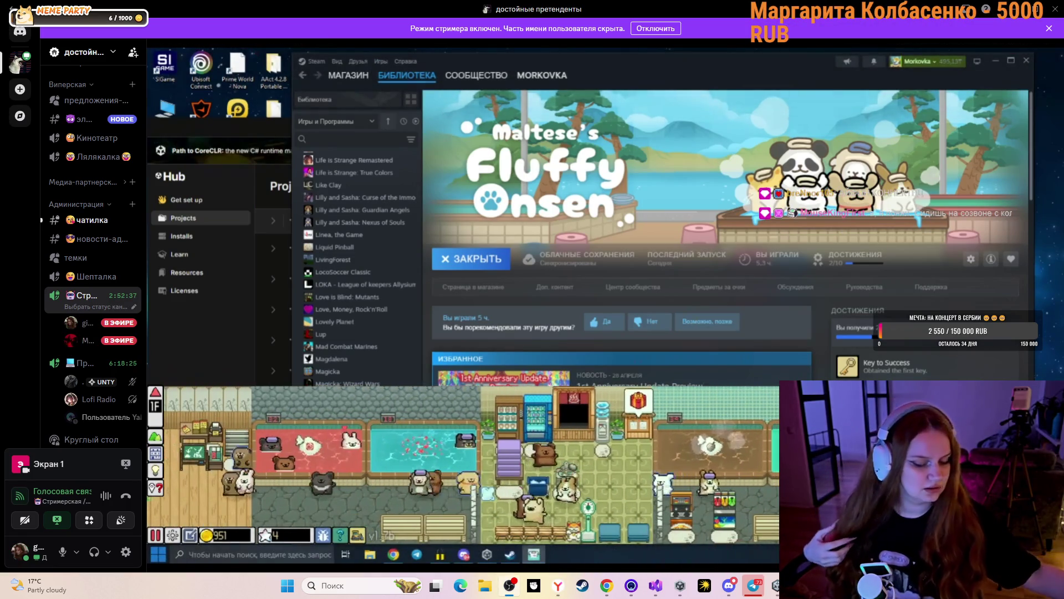
key("e")
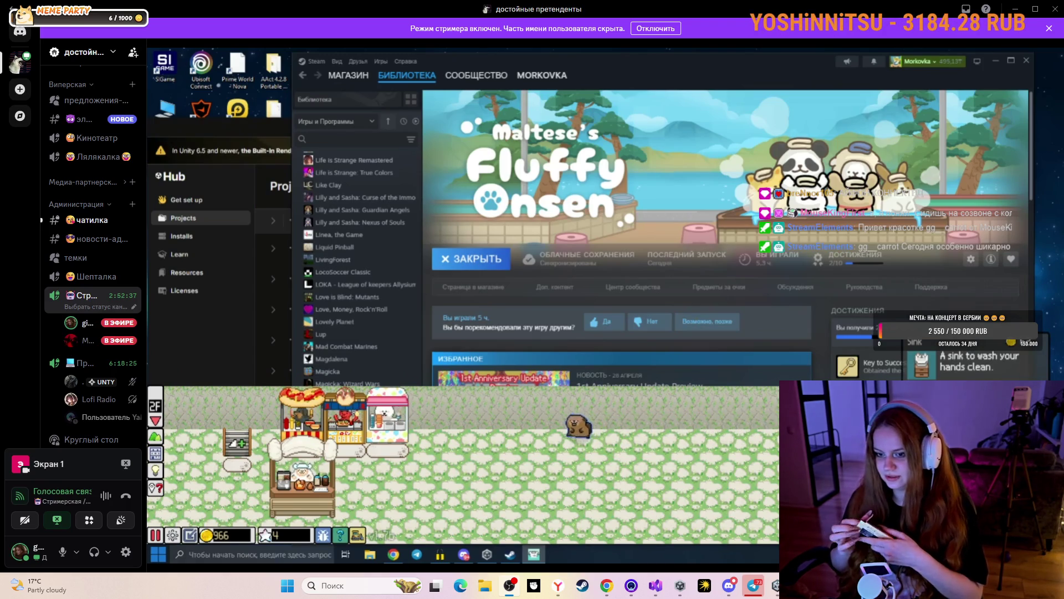
left_click(157, 423)
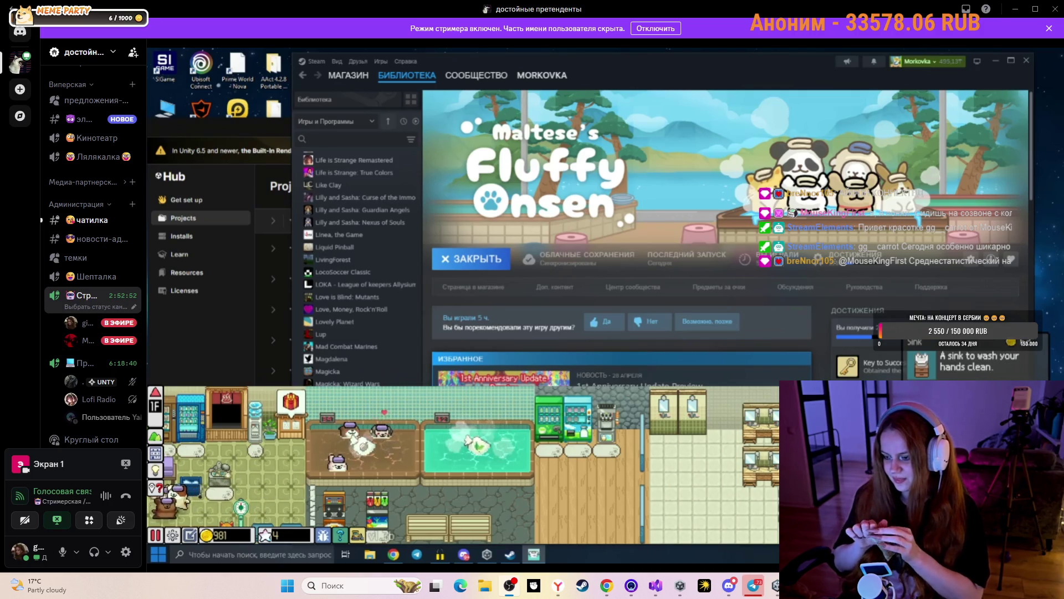
Place the chosen item and a new ice-cream stall in the bathhouse.
left_click(672, 451)
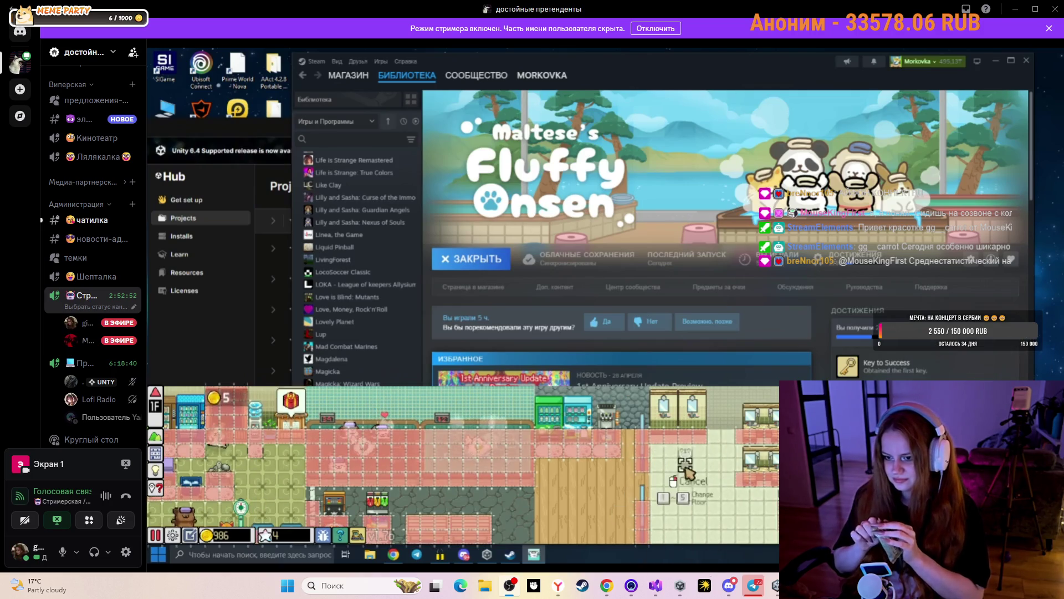
left_click(662, 527)
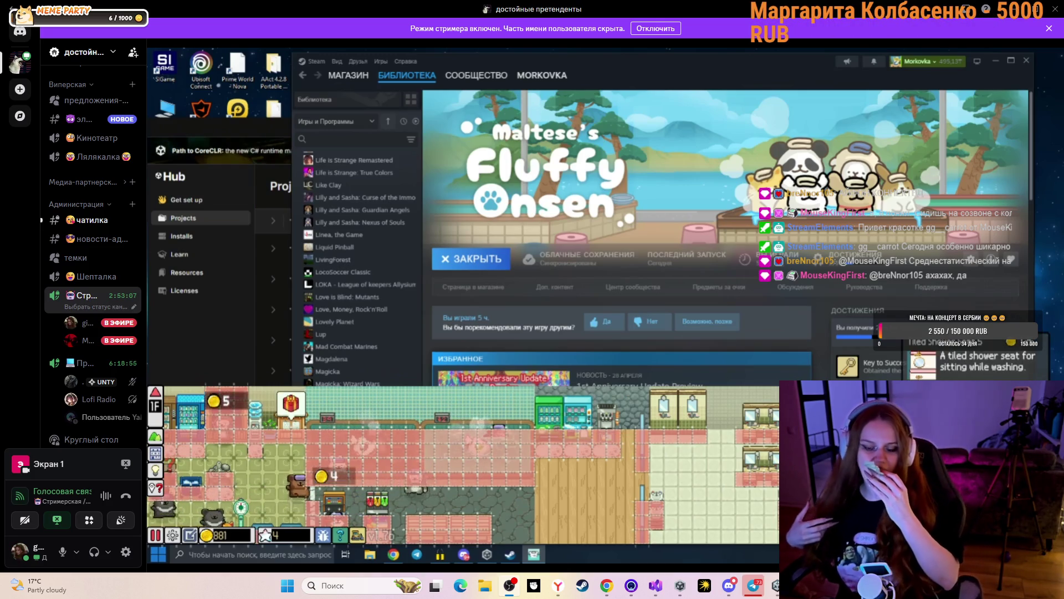
left_click(831, 499)
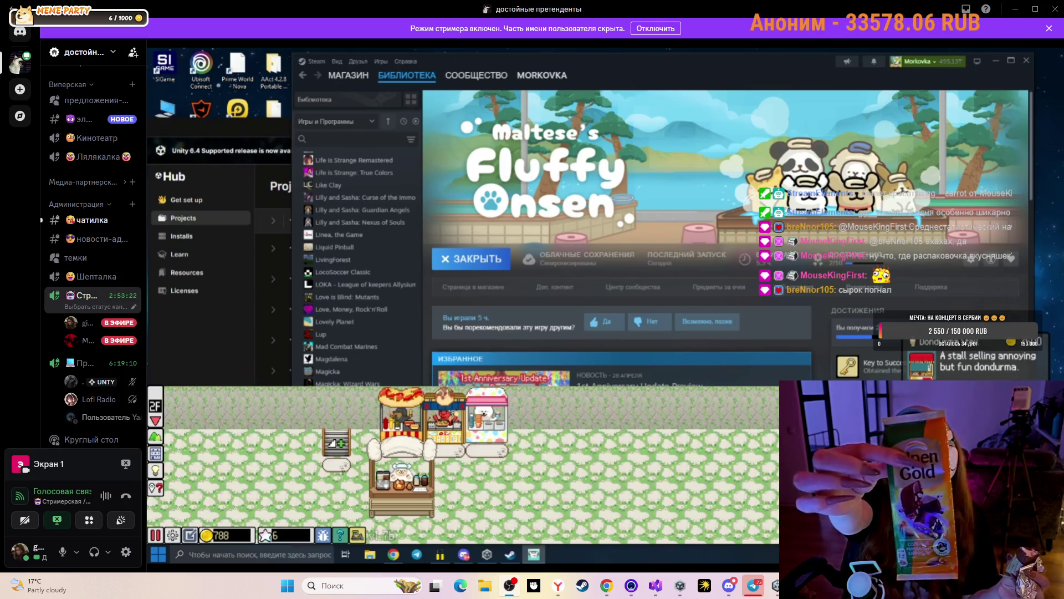
left_click(804, 443)
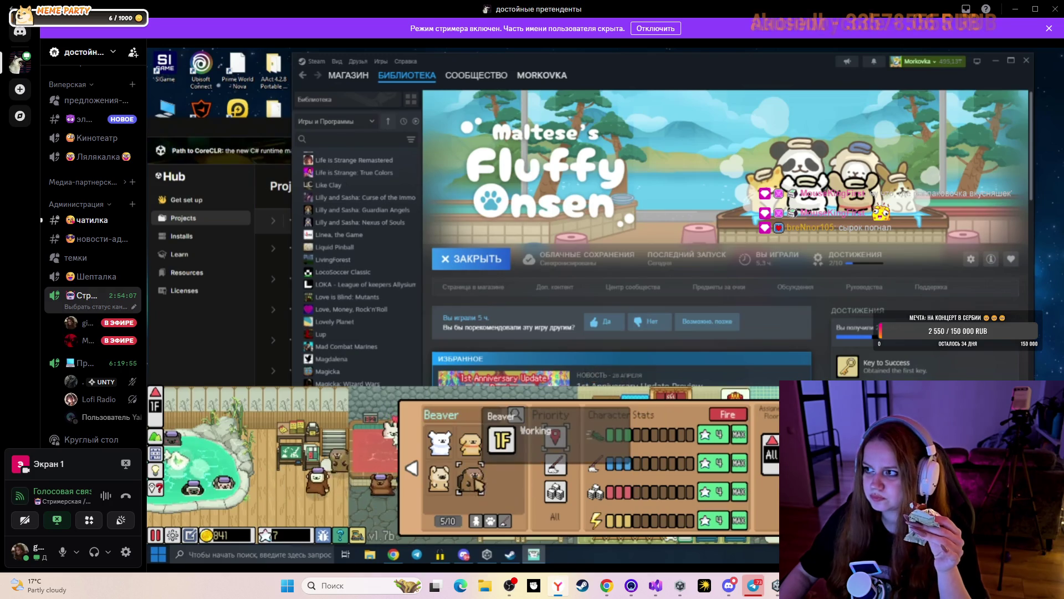
Close the Staff stats panel and pick up the gift shop so it shows its move icon.
mouse_move(958, 211)
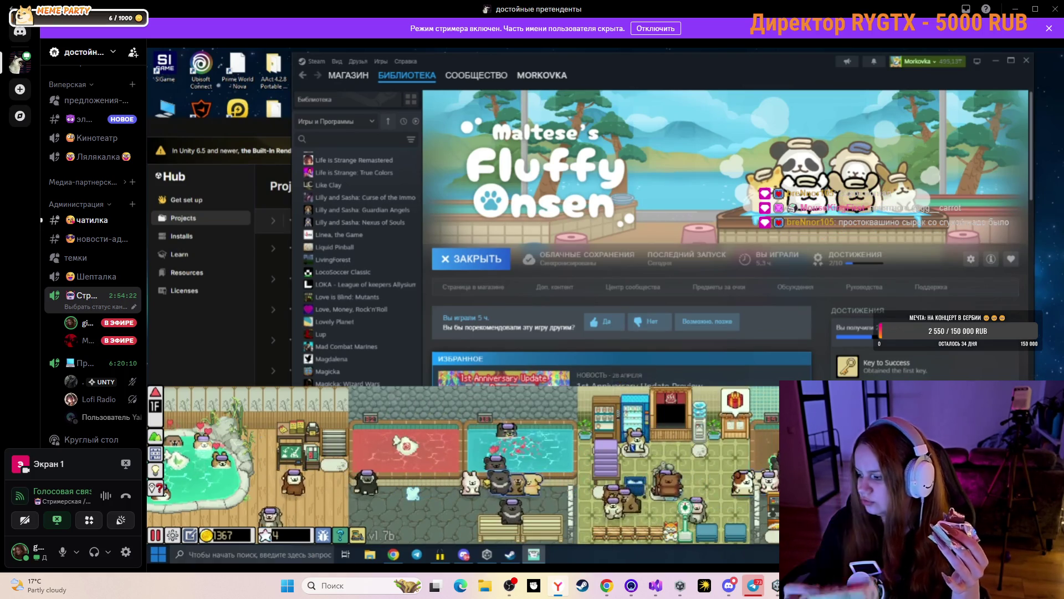
mouse_move(822, 187)
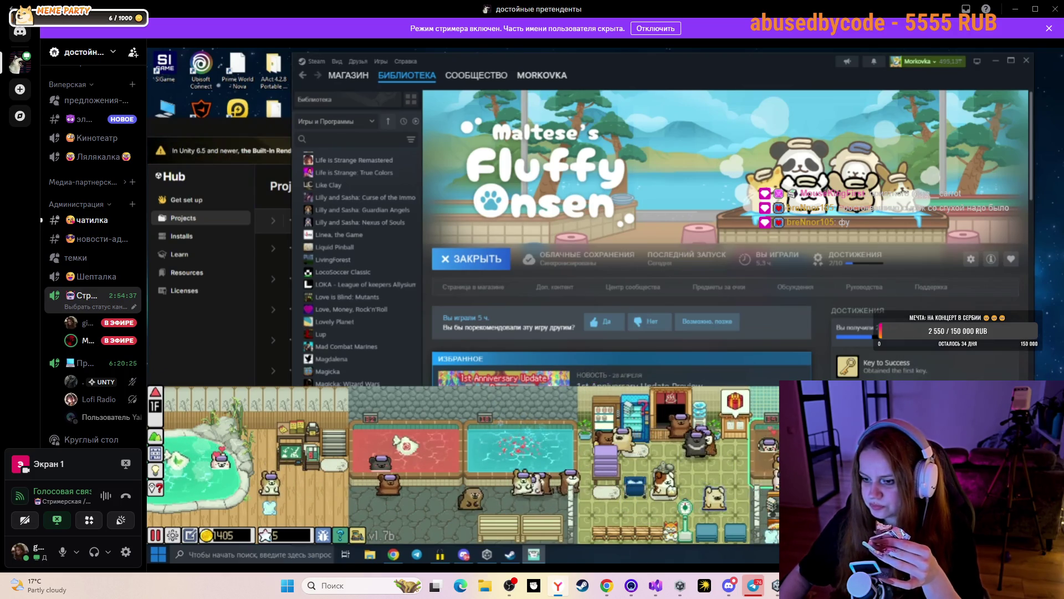
left_click(745, 425)
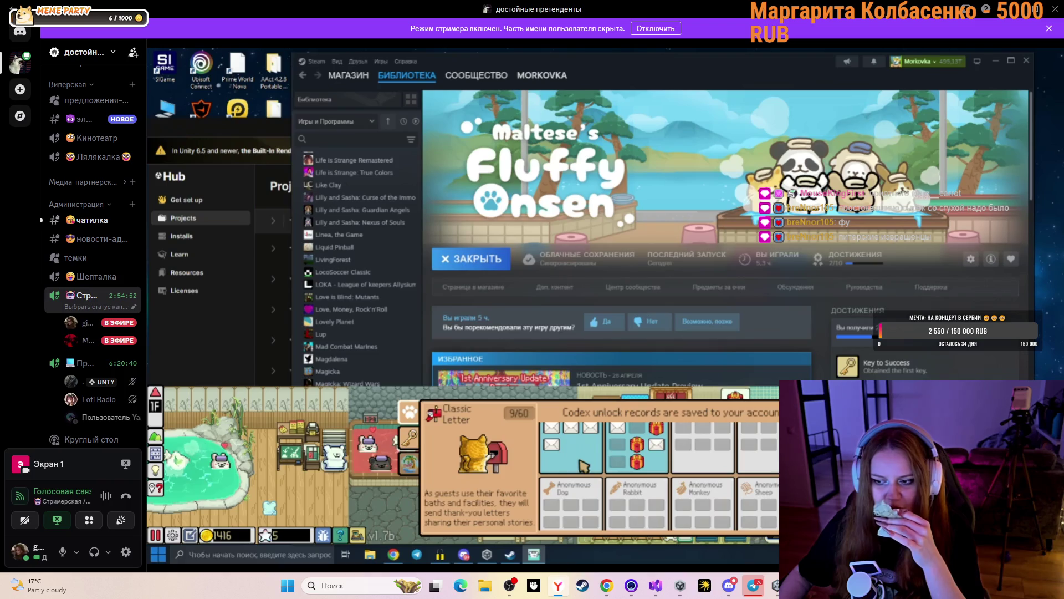
Claim the 500 Gold rewards for the New Stage, Outdoor and Add Floor tutorials in the Codex.
scroll(621, 492, "down", 10)
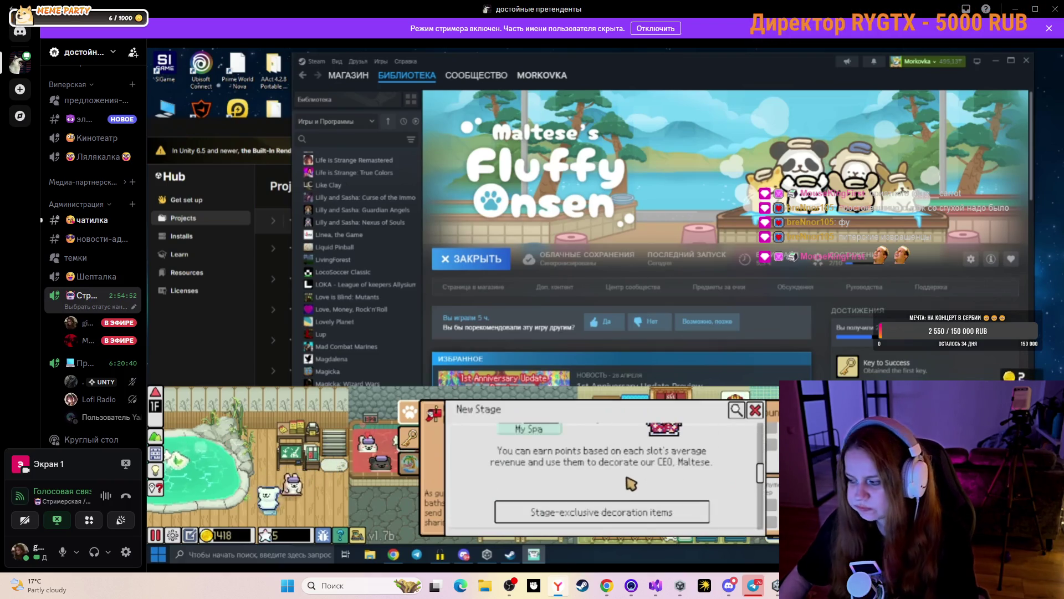
scroll(621, 492, "down", 5)
left_click(621, 486)
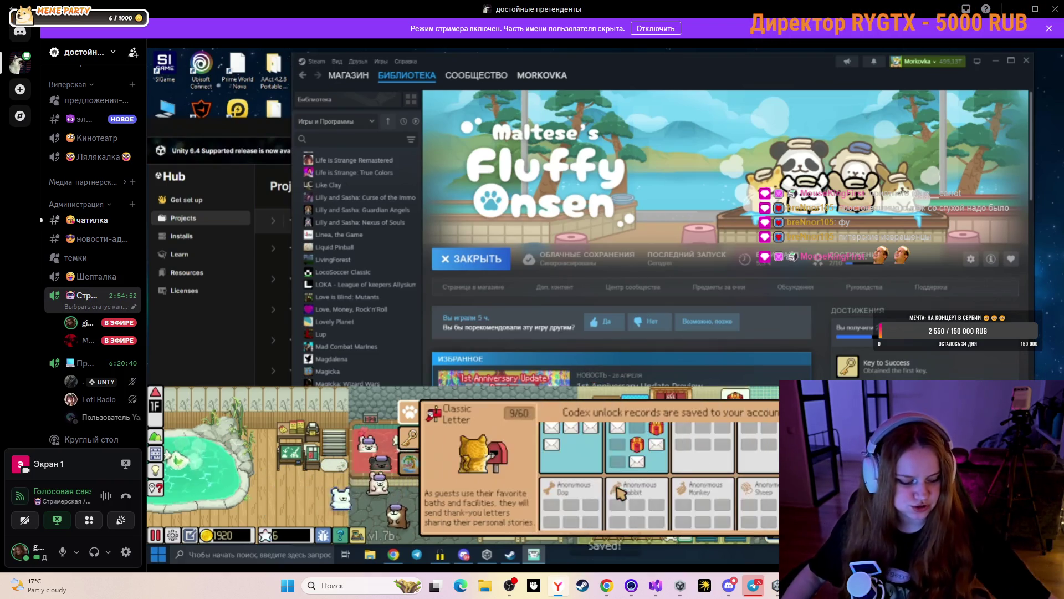
scroll(632, 477, "down", 5)
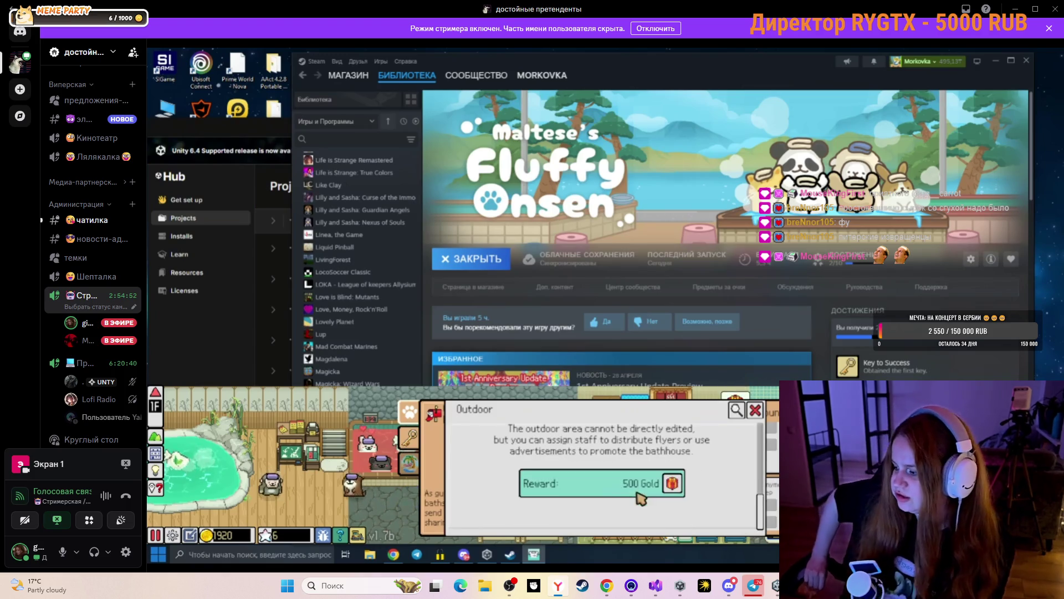
left_click(631, 488)
scroll(632, 493, "down", 5)
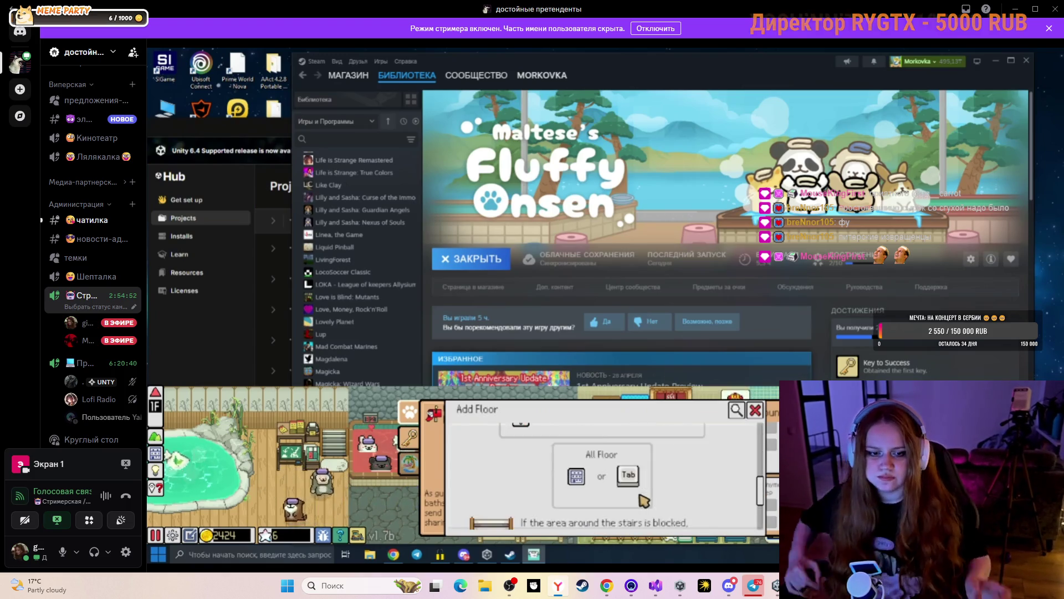
left_click(629, 494)
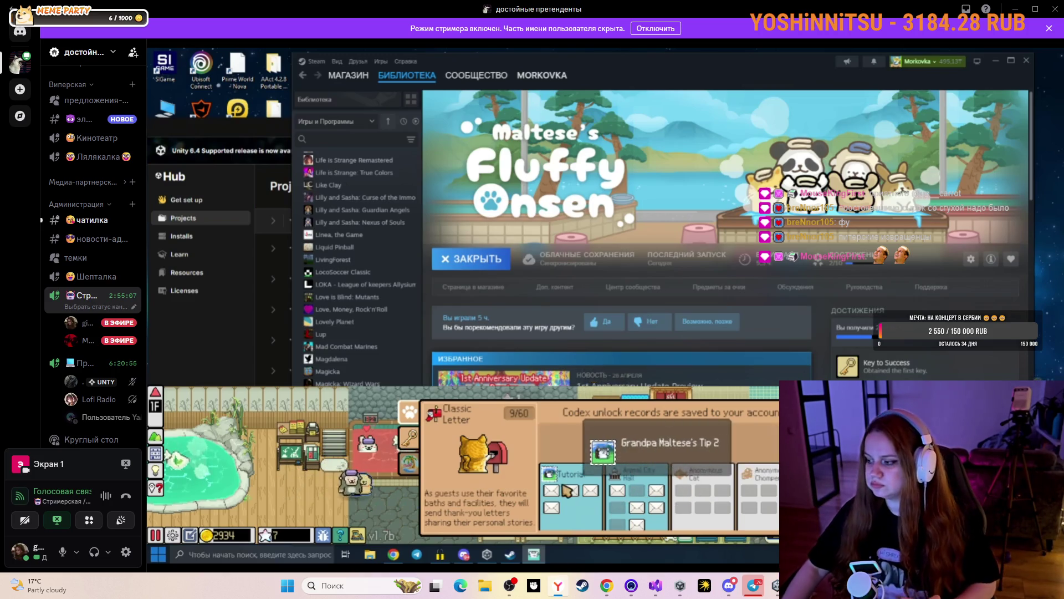
Flip between the Stage and Classic Letter cards, close the Codex, and pan the bathhouse map left.
left_click(410, 438)
scroll(687, 472, "up", 1)
left_click(410, 463)
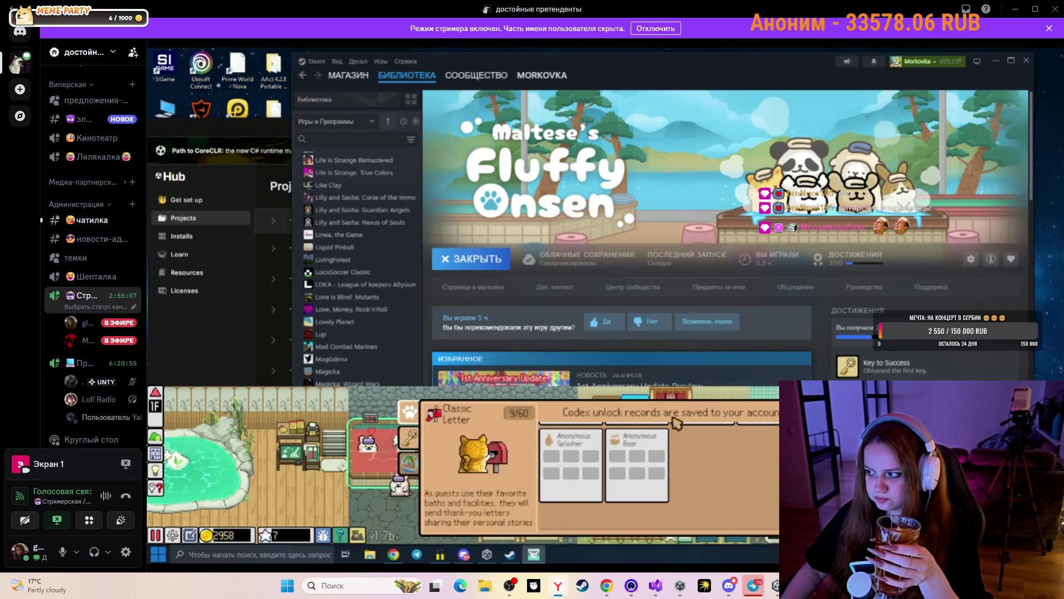
key("Escape")
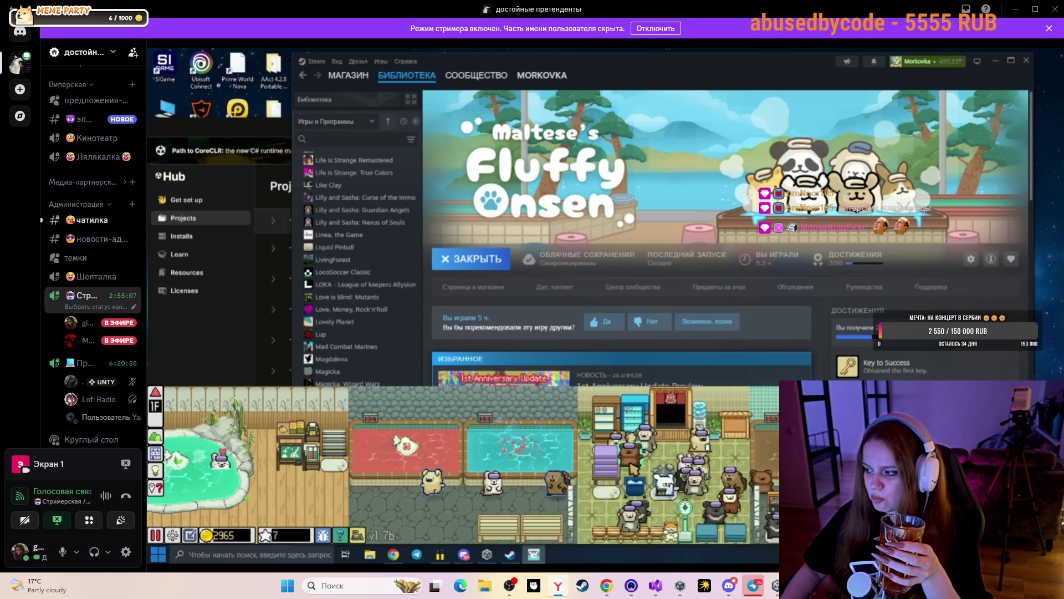
key("Left")
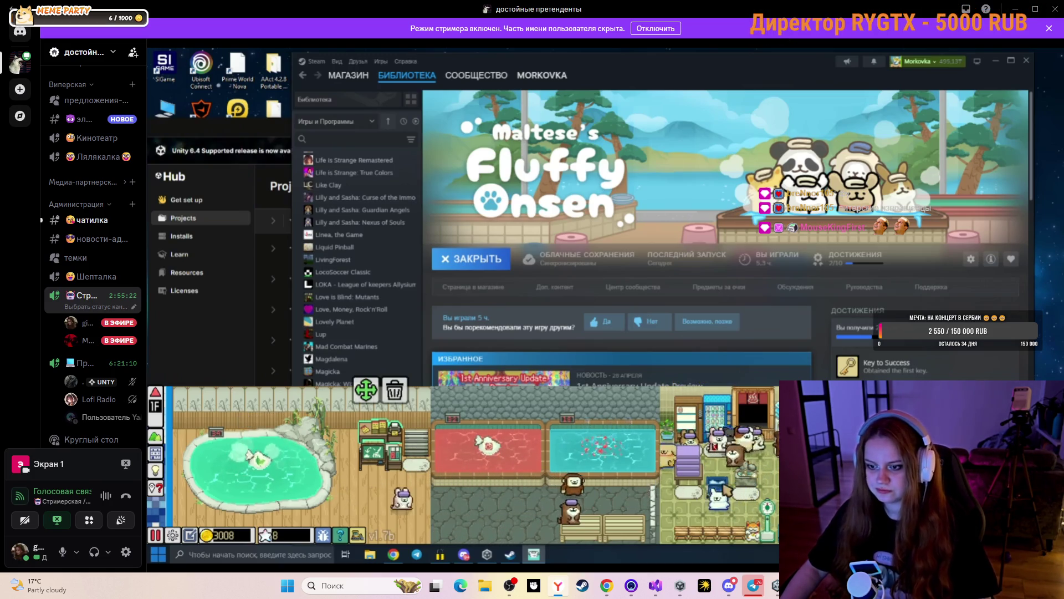
Select the green notice board in the game, then restore Discord to a smaller window over YouTube.
left_click(379, 458)
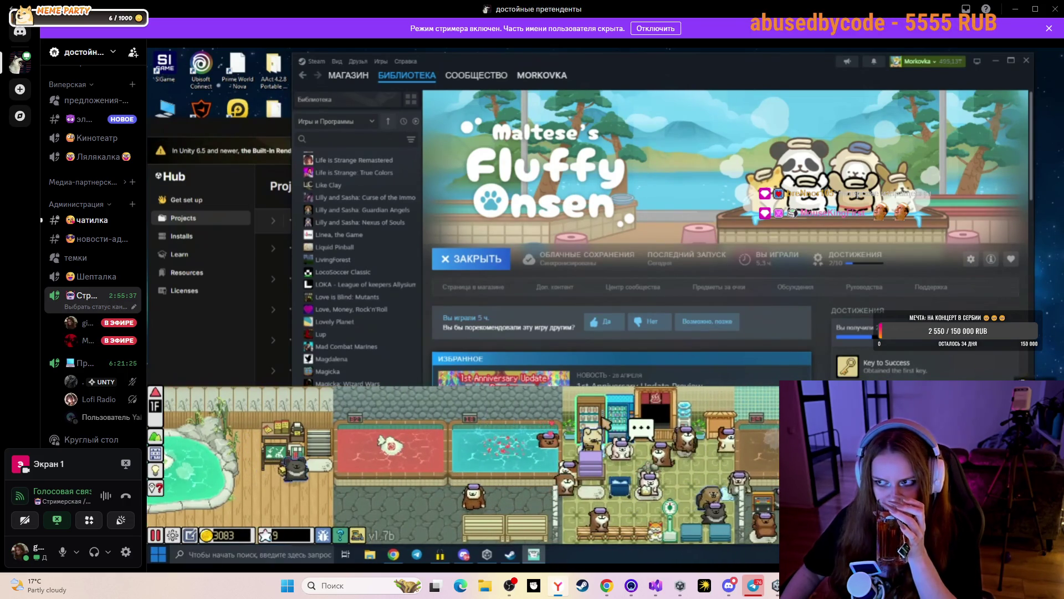
left_click(1035, 9)
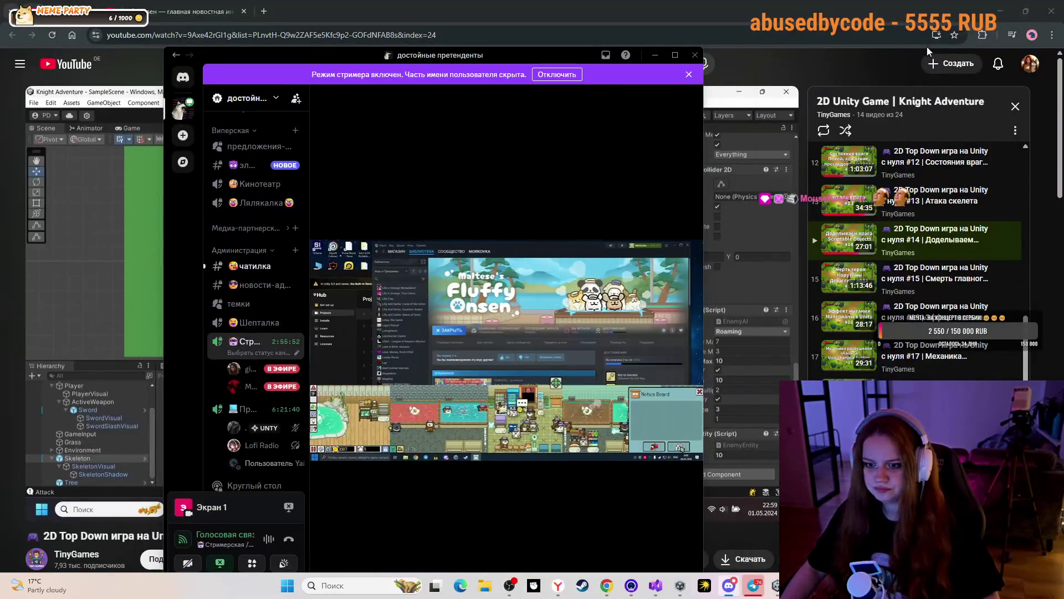
Maximize the Discord window to fill the screen.
left_click(498, 454)
left_click(502, 426)
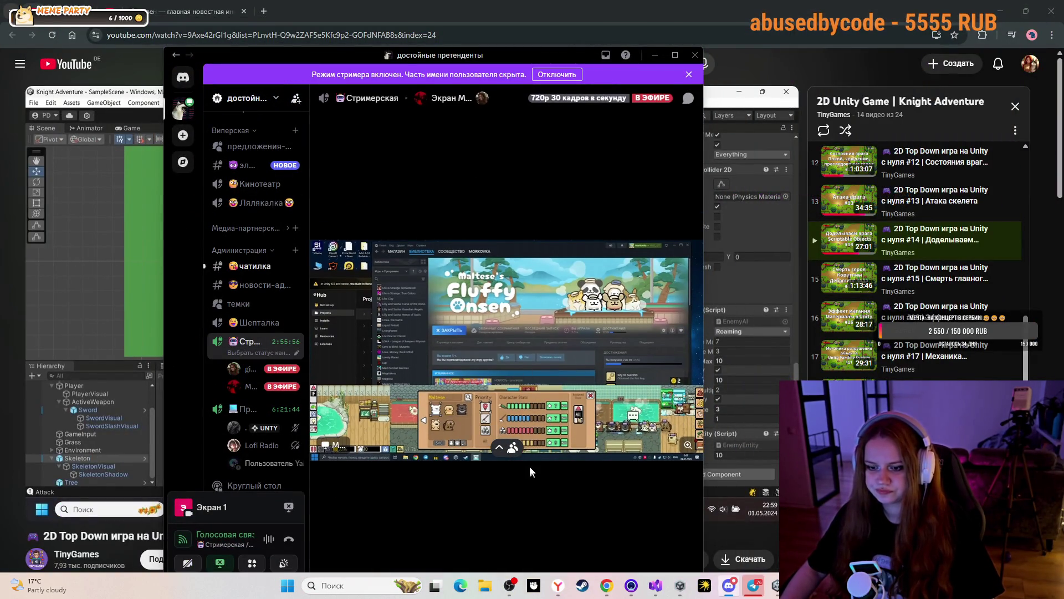
left_click(674, 55)
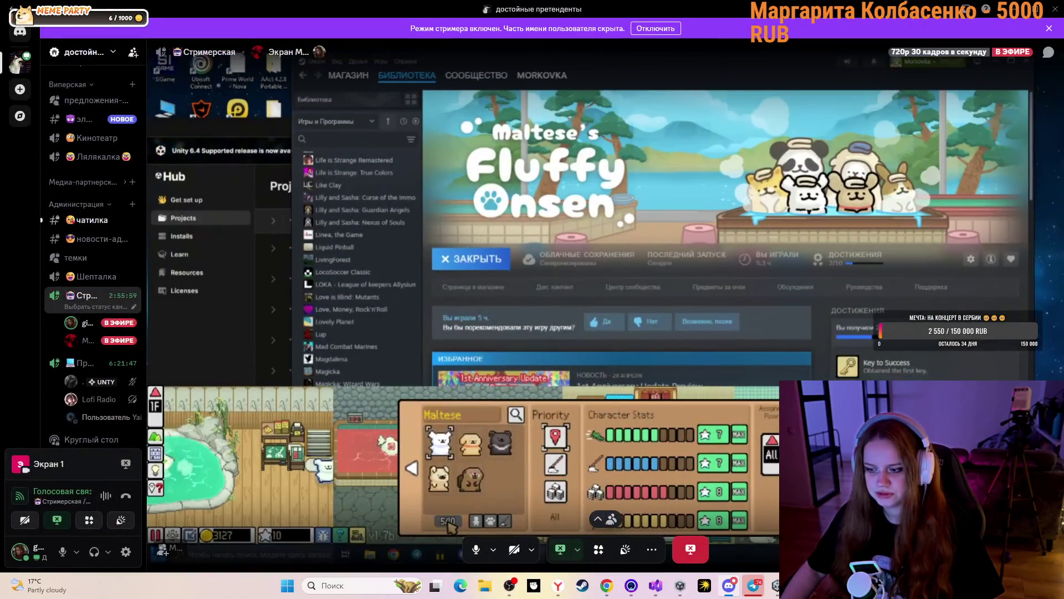
Pop the stream out, move it upper right and widen it, then return it to the main view.
left_click(674, 340)
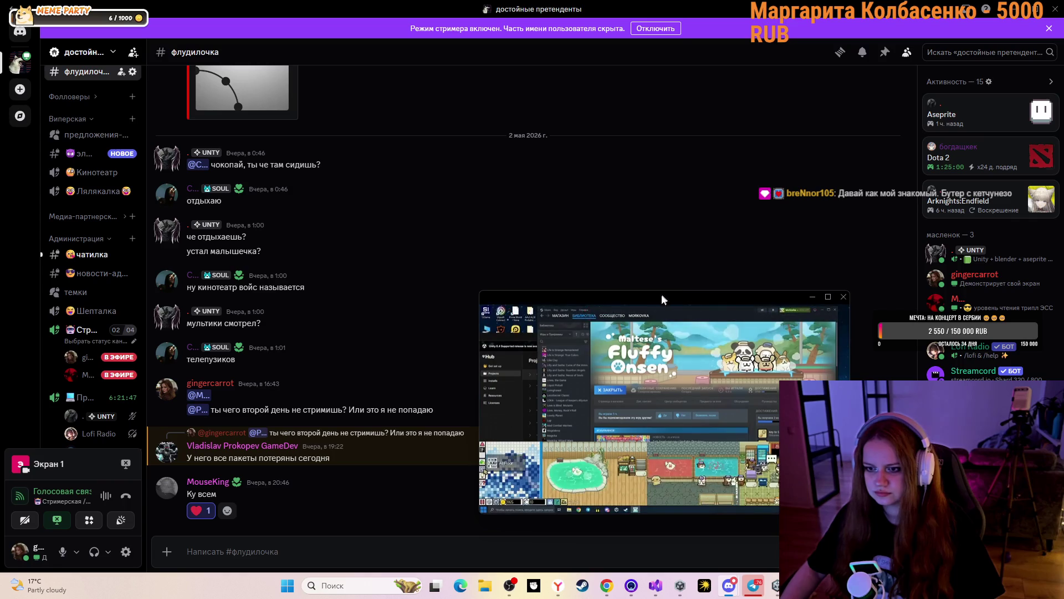
left_click_drag(663, 298, 810, 59)
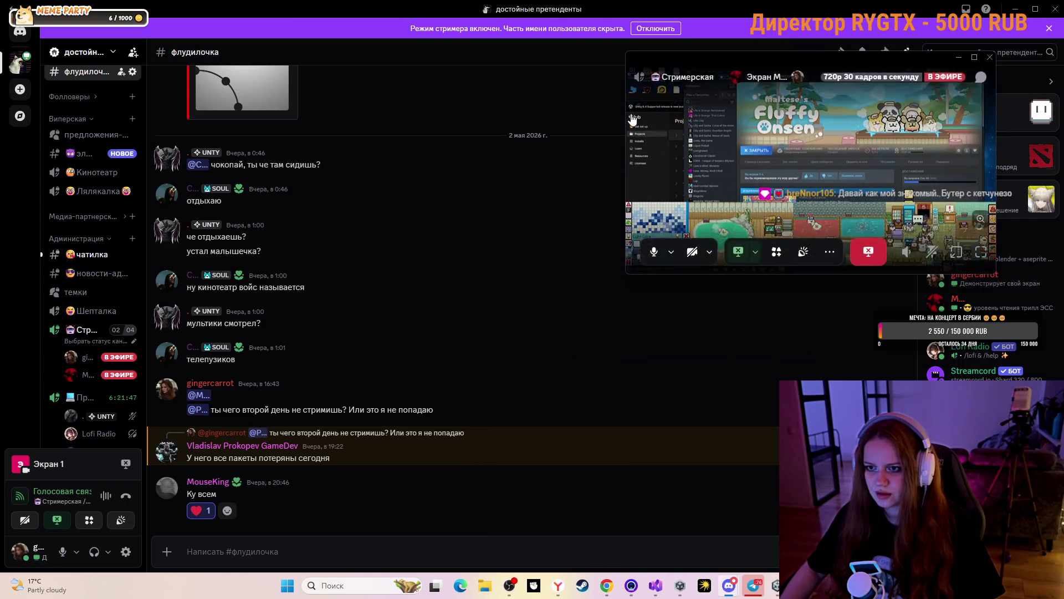
mouse_move(626, 111)
left_mouse_down()
mouse_move(473, 98)
mouse_move(660, 98)
mouse_move(568, 97)
left_mouse_up()
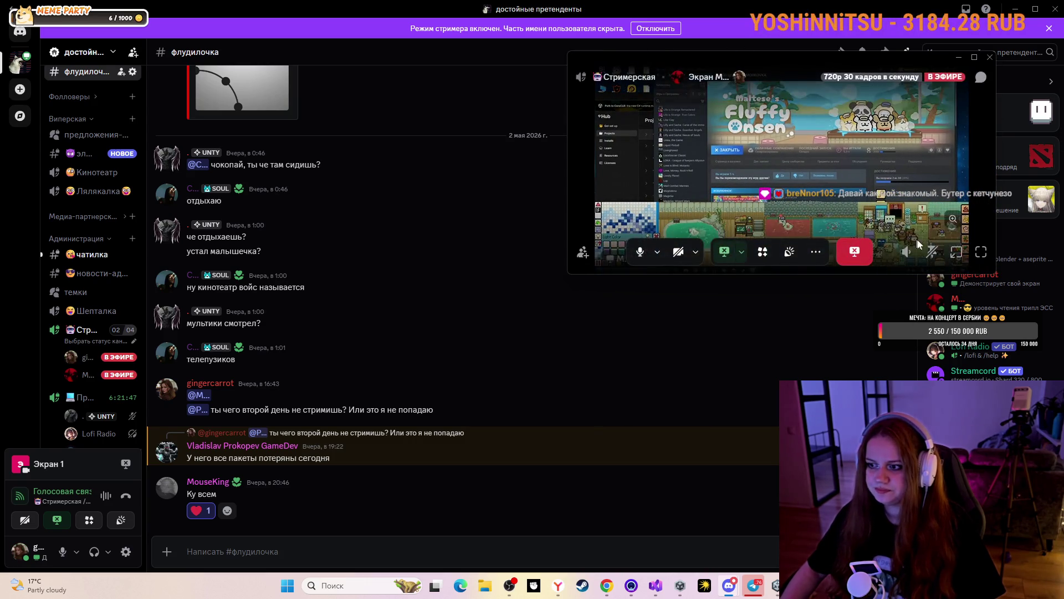
left_click(963, 252)
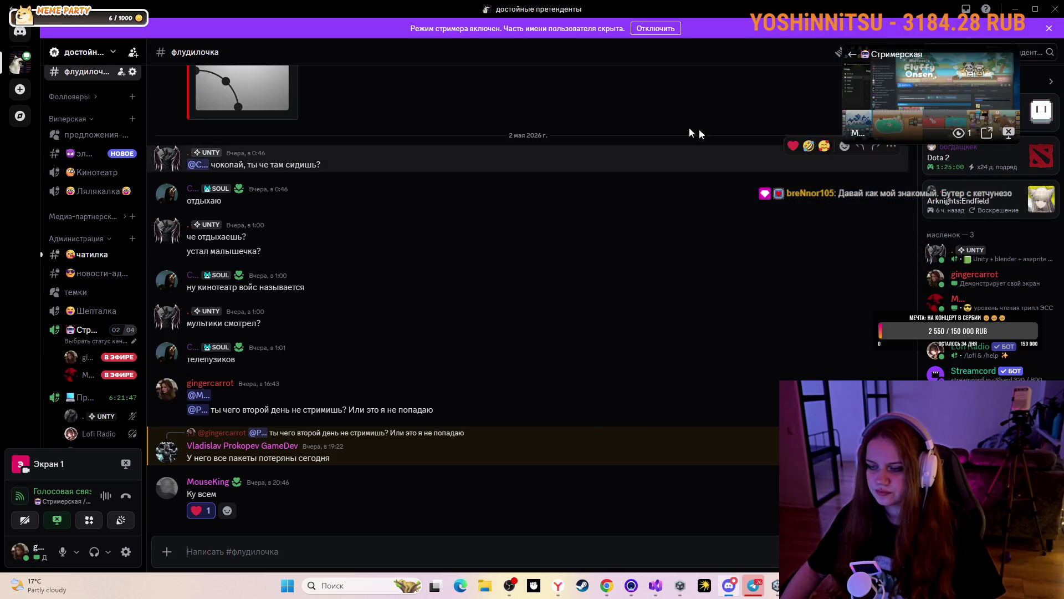
left_click(892, 58)
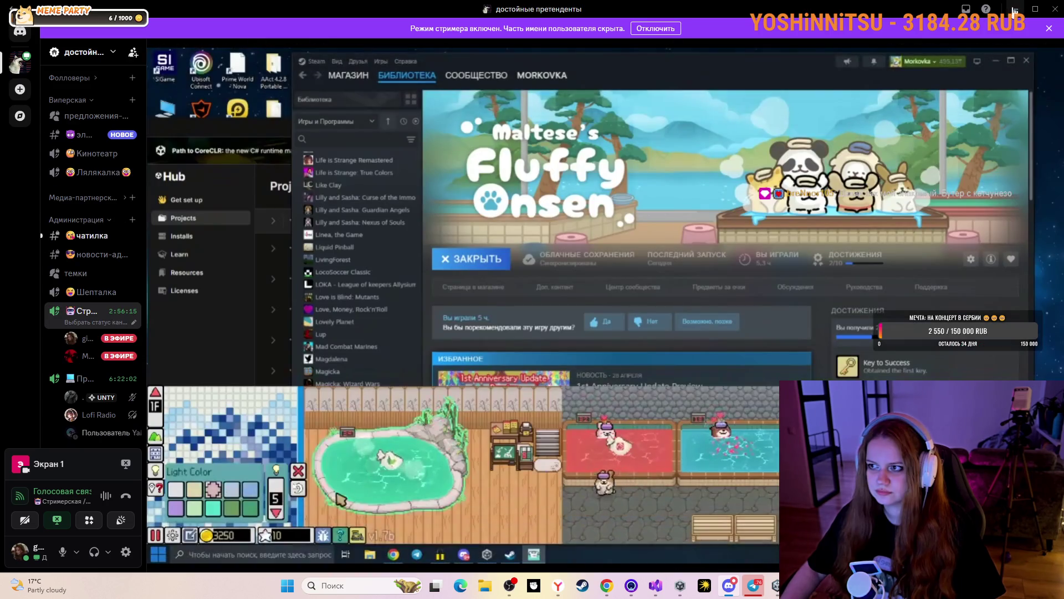
Shrink Discord, view YouTube's episode #14 skeleton ScriptableObject lesson, then bring the Discord stream back up.
left_click(1032, 11)
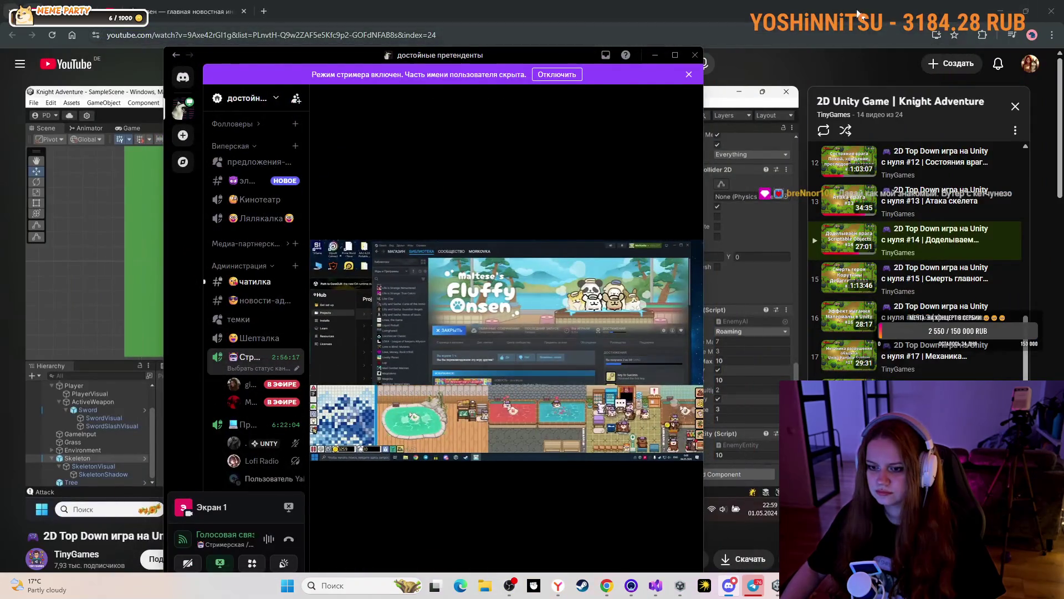
left_click(340, 10)
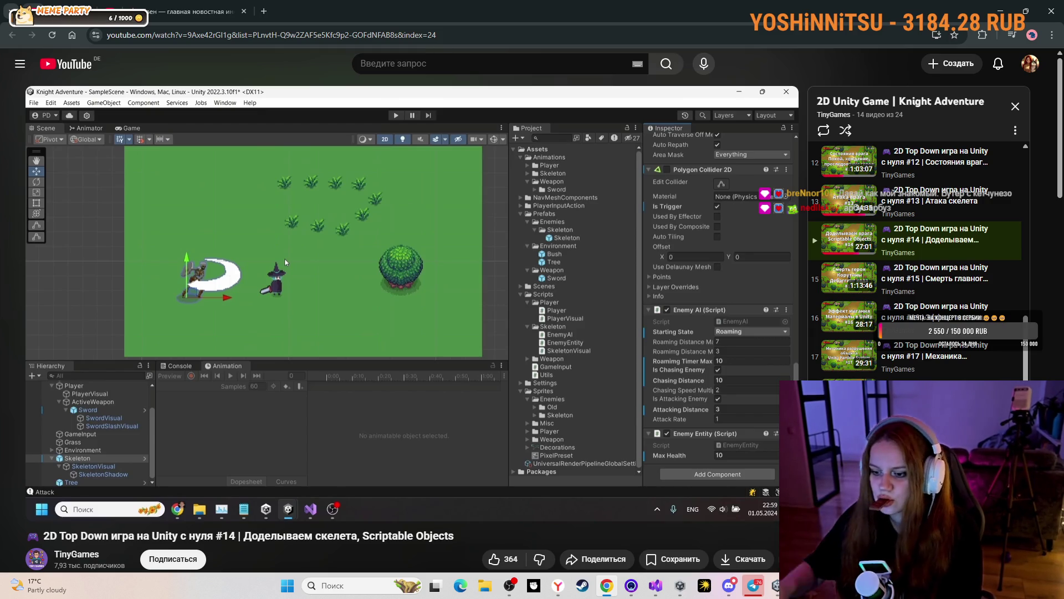
left_click(730, 585)
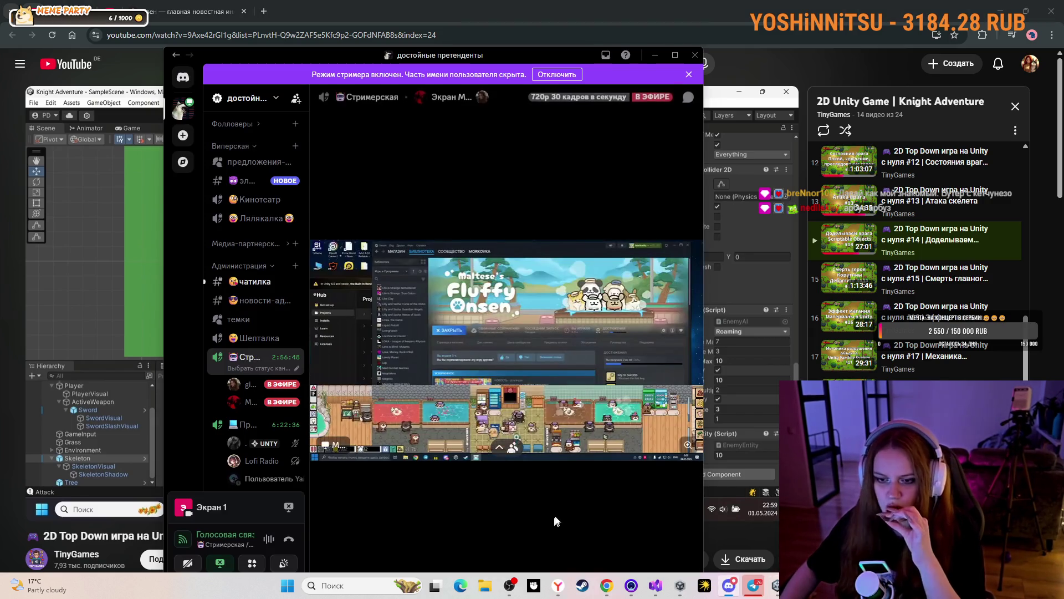
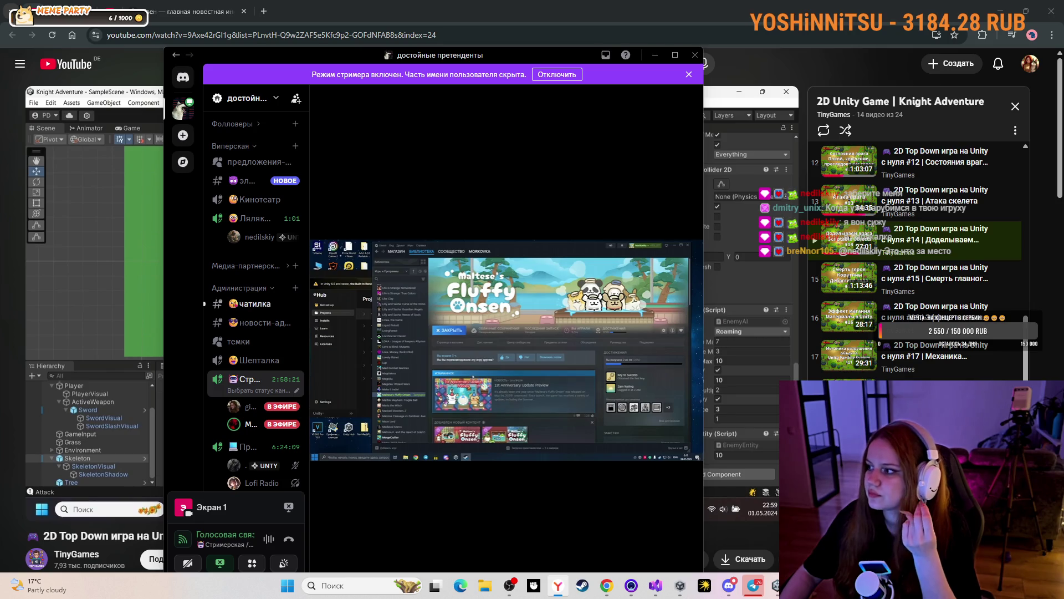
Maximize Discord and bring it in front of the browser to show the Steam library stream.
left_click(675, 55)
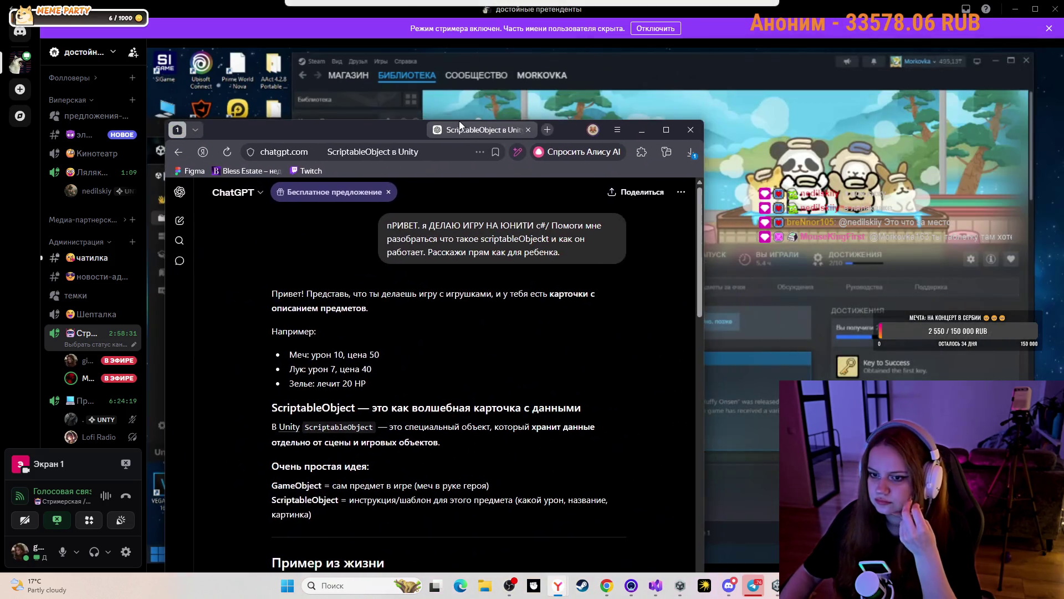
left_click_drag(460, 127, 399, 138)
scroll(504, 270, "down", 2)
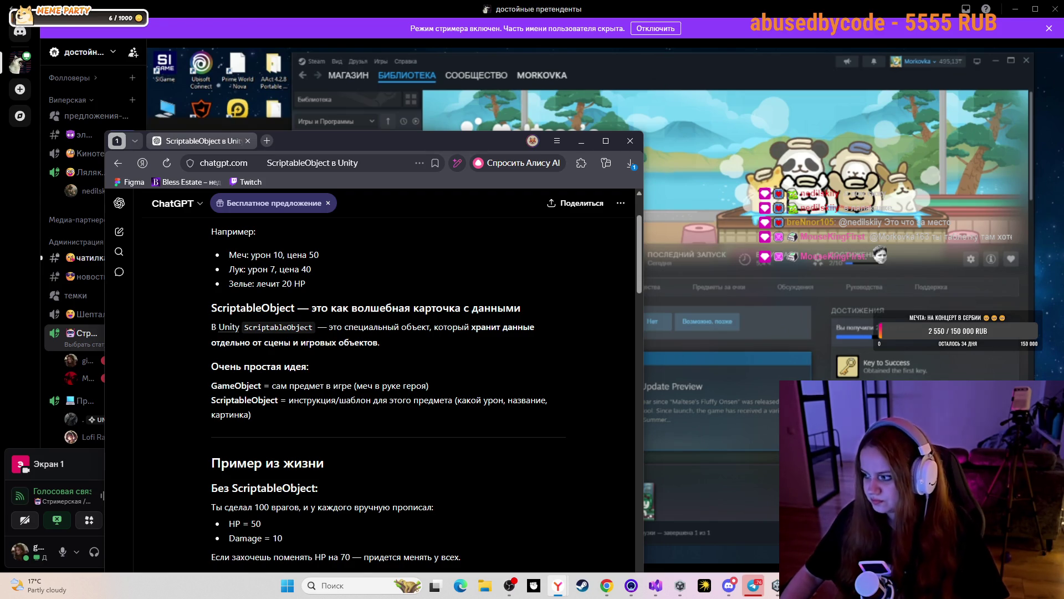
mouse_move(686, 555)
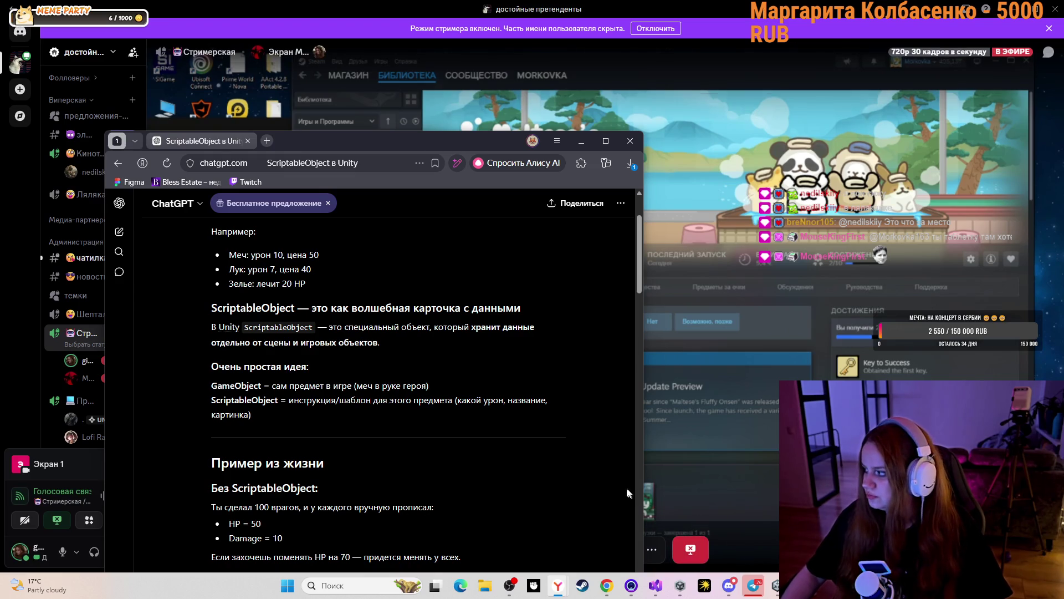
left_click(558, 584)
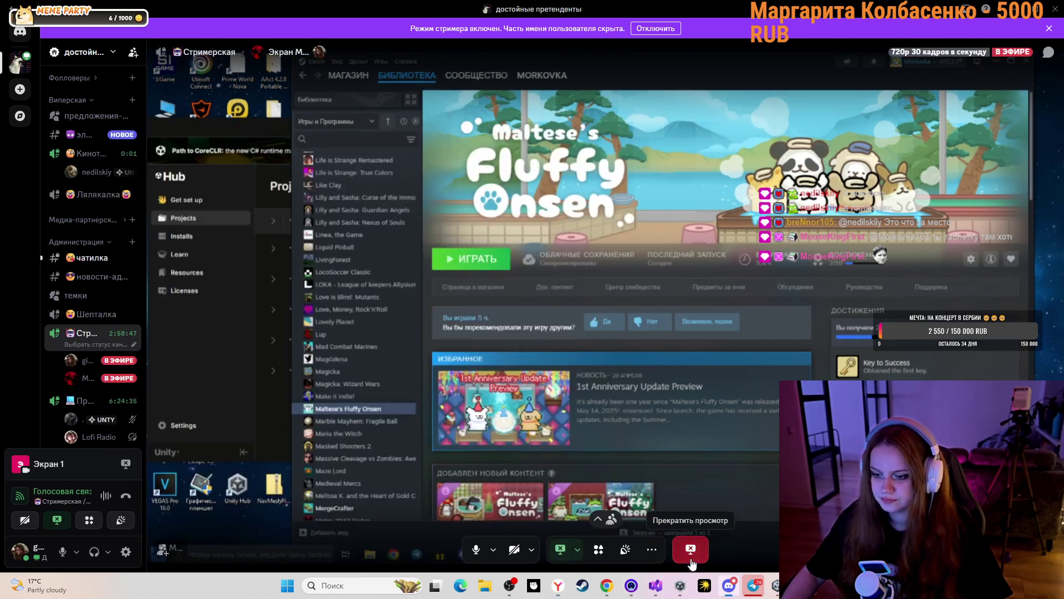
Switch from Discord to the Yandex browser showing ChatGPT's ScriptableObject answer.
key("alt+Tab")
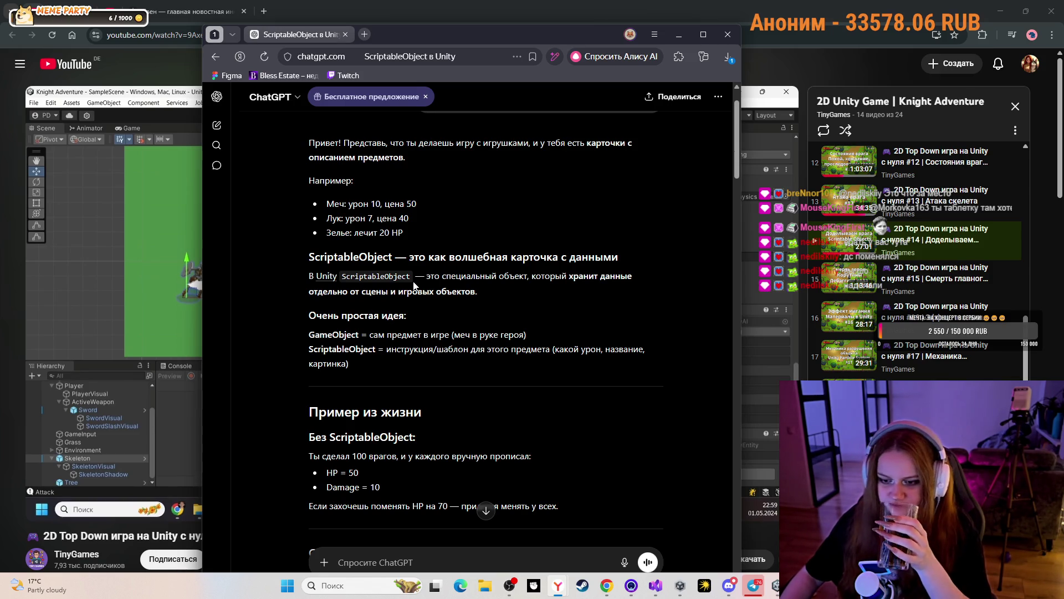
Move a call member into the Стримерская voice channel, then minimize Discord.
left_click(731, 587)
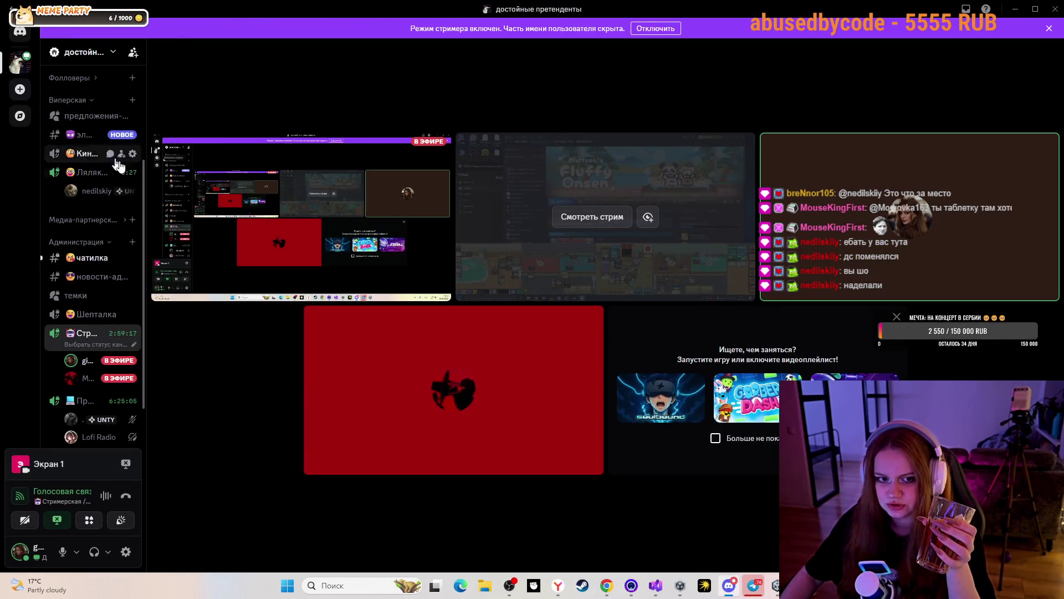
right_click(91, 191)
mouse_move(168, 410)
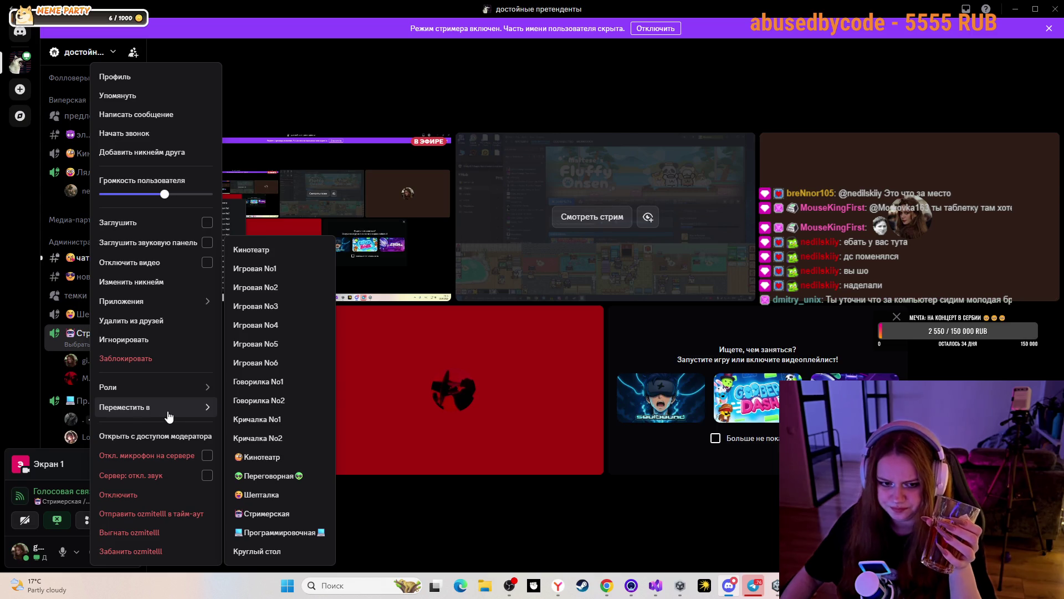
left_click(263, 514)
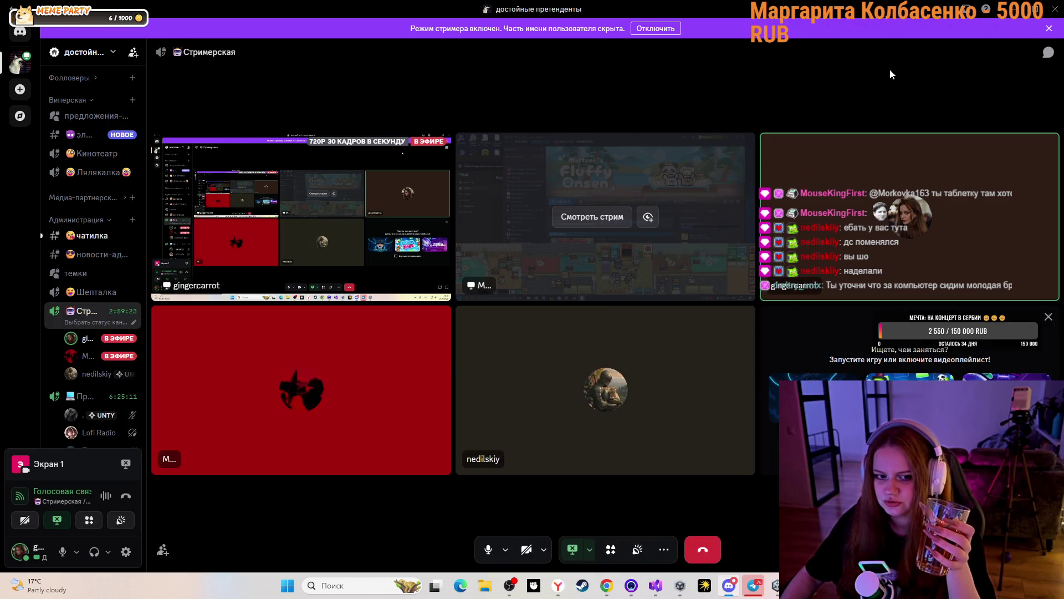
left_click(1010, 9)
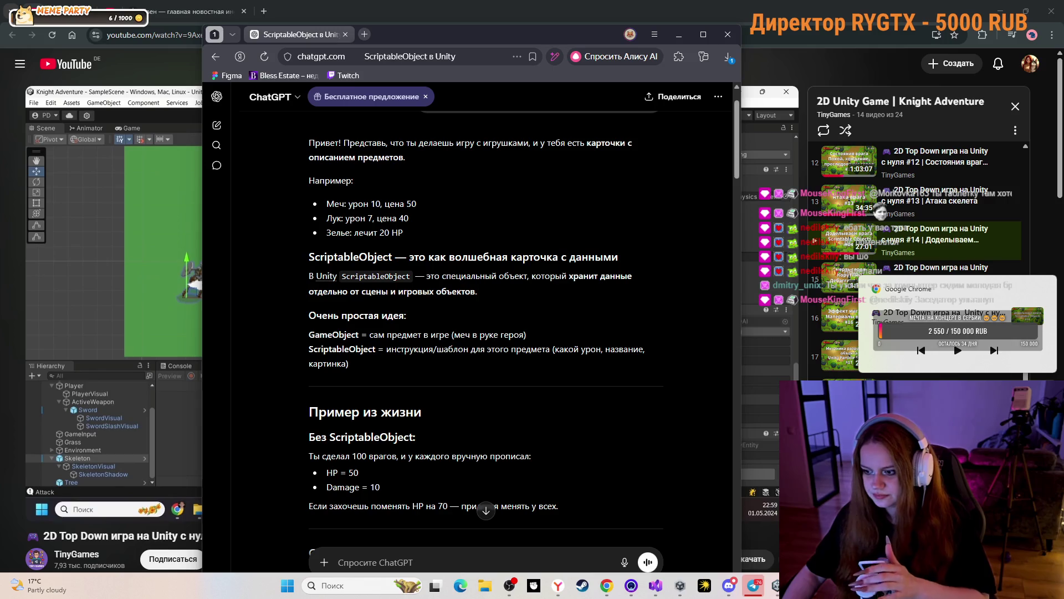
Lower one call member's Громкость пользователя slider, then minimize Discord.
left_click(728, 585)
right_click(77, 374)
left_click_drag(145, 175, 139, 176)
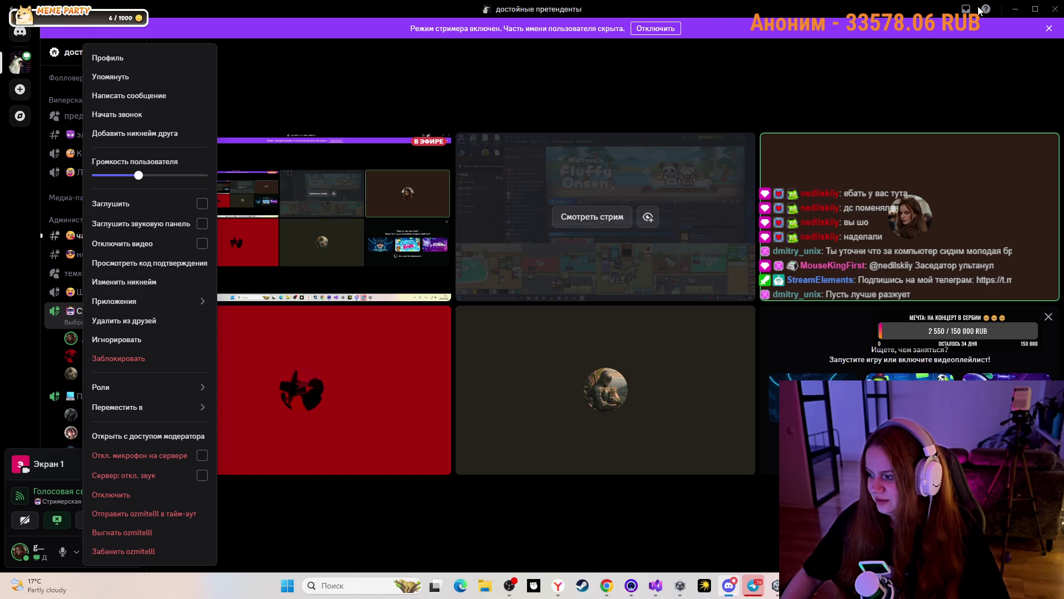
left_click(1013, 12)
left_click(1014, 12)
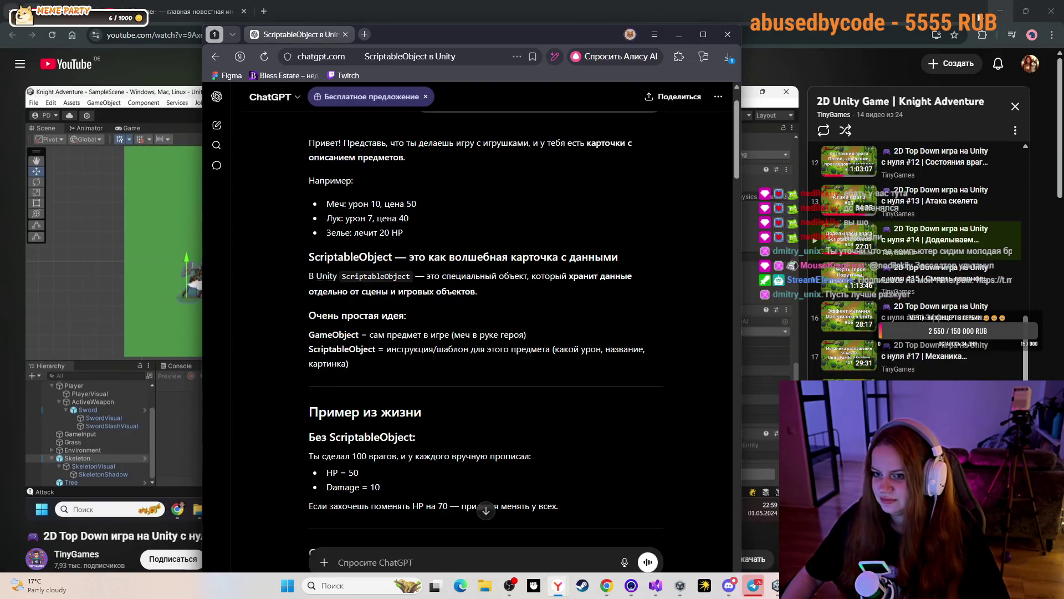